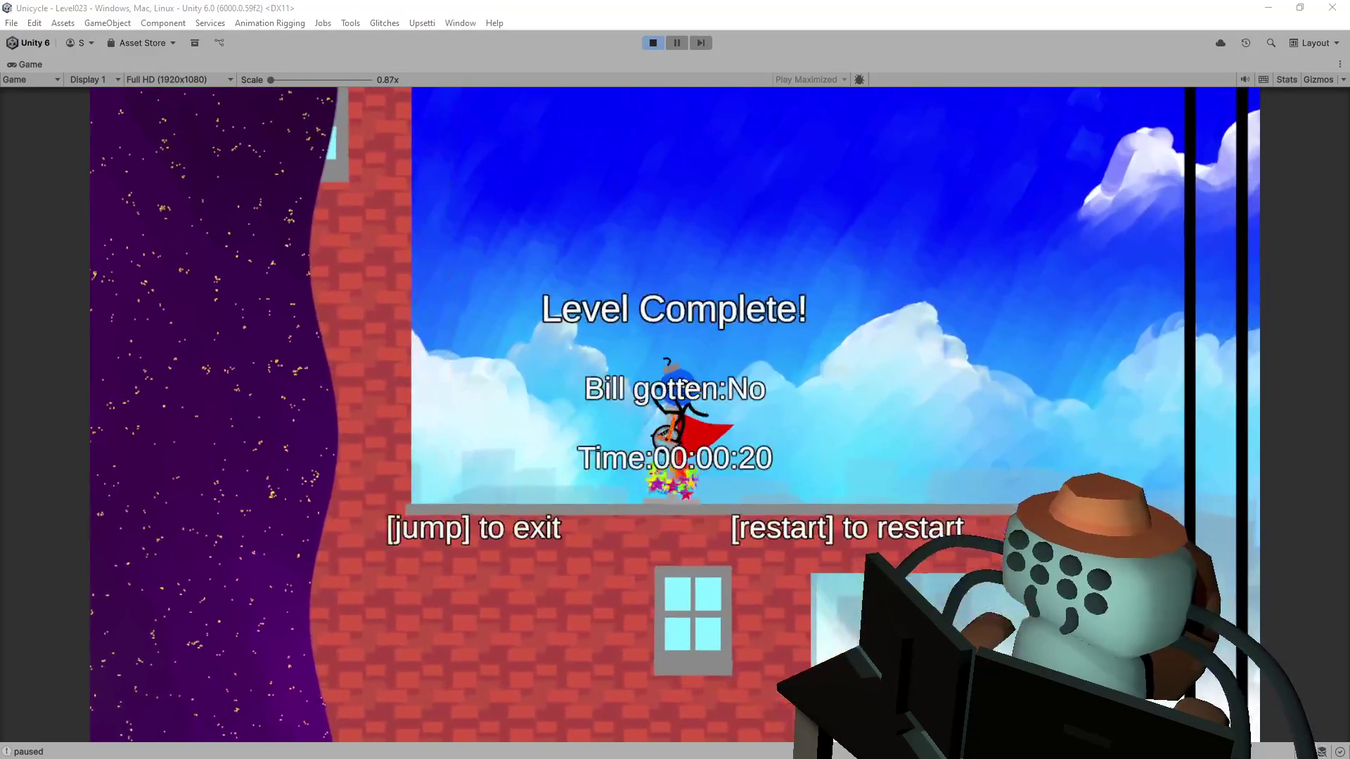
# Step: Exit Level023's Level Complete screen to the 8/18 overworld and enter the next level
pyautogui.press('space')
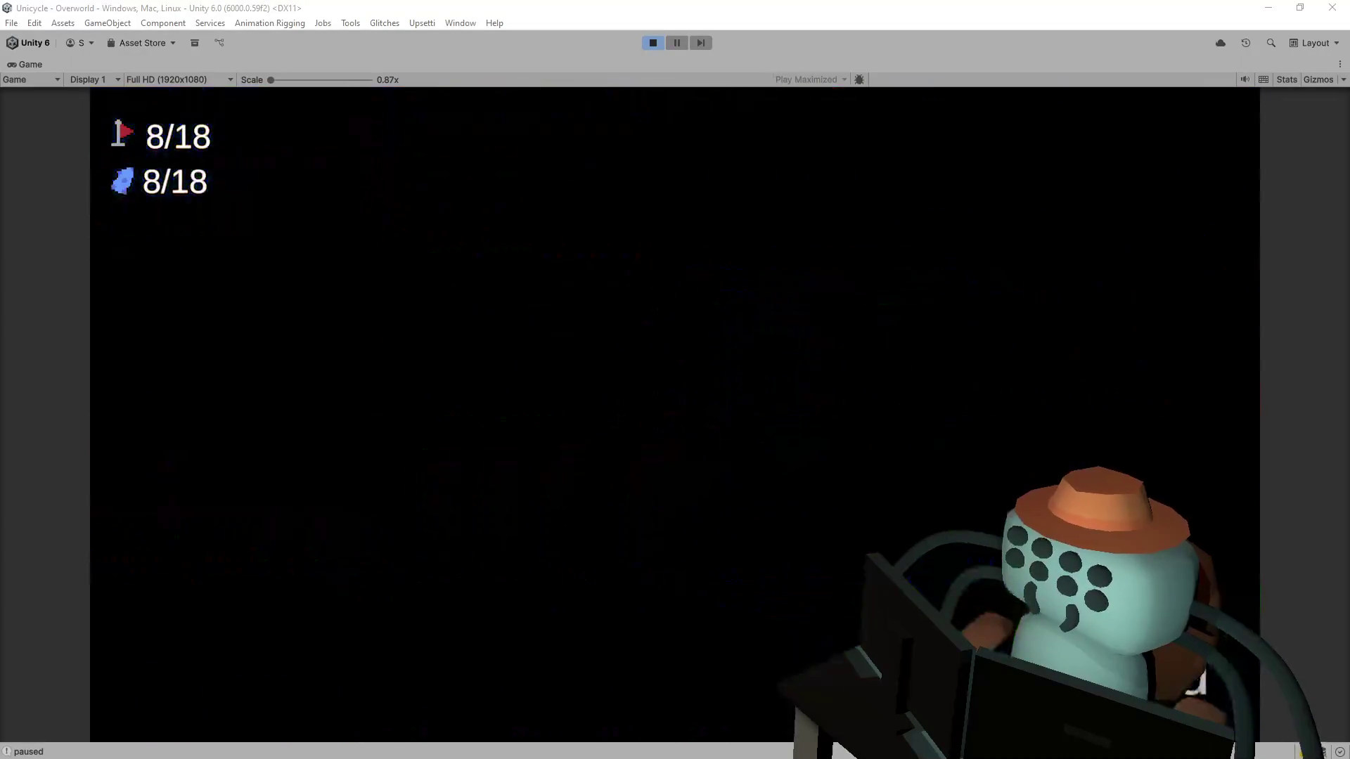
pyautogui.press('space')
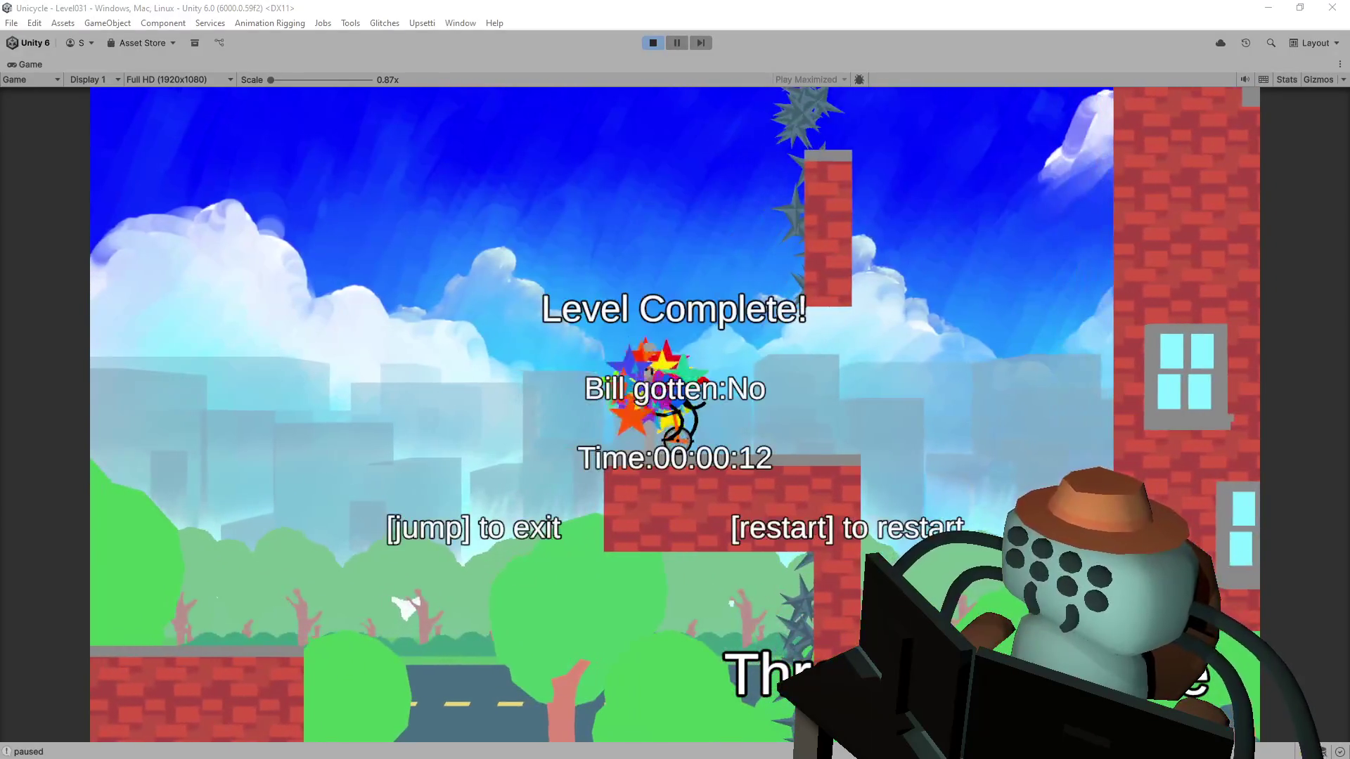
# Step: Leave the finished Level031 for the overworld at 9/18, then enter Level032
pyautogui.press('space')
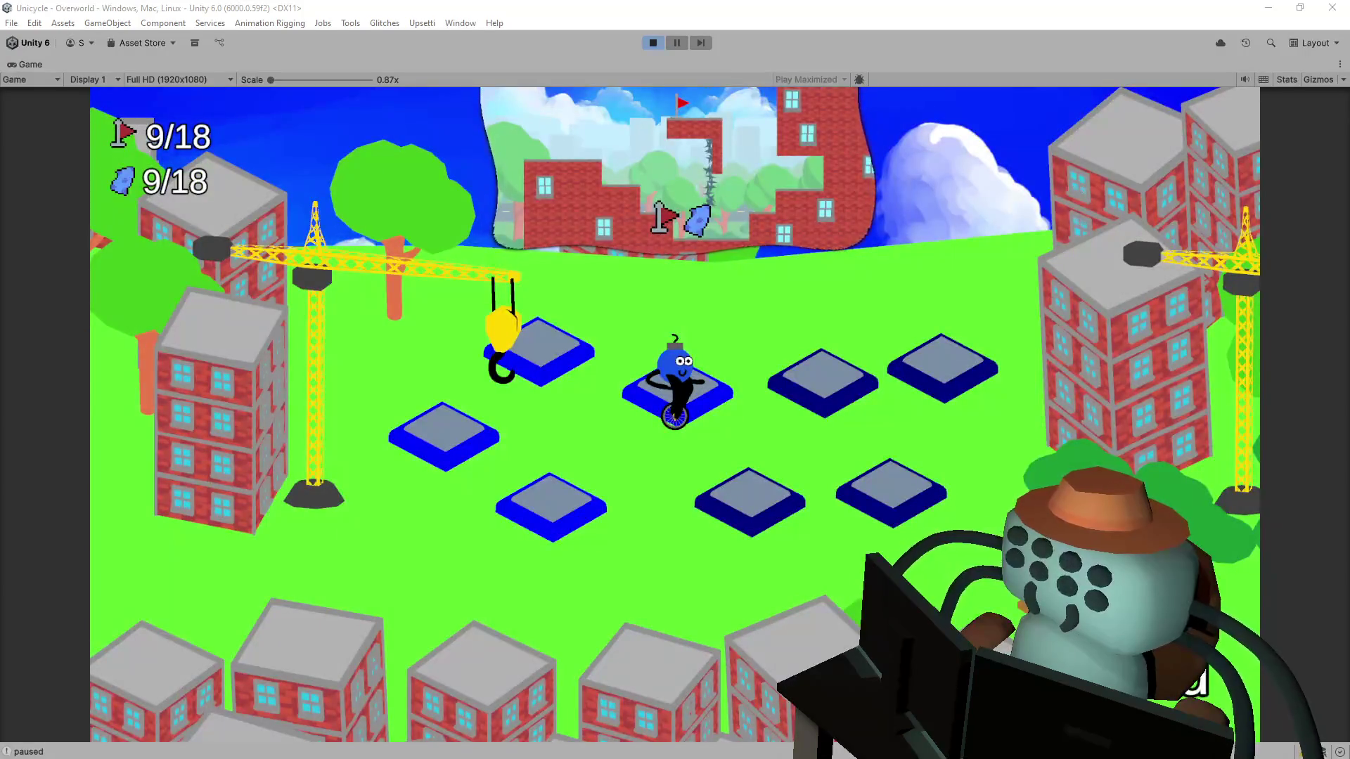
pyautogui.press('space')
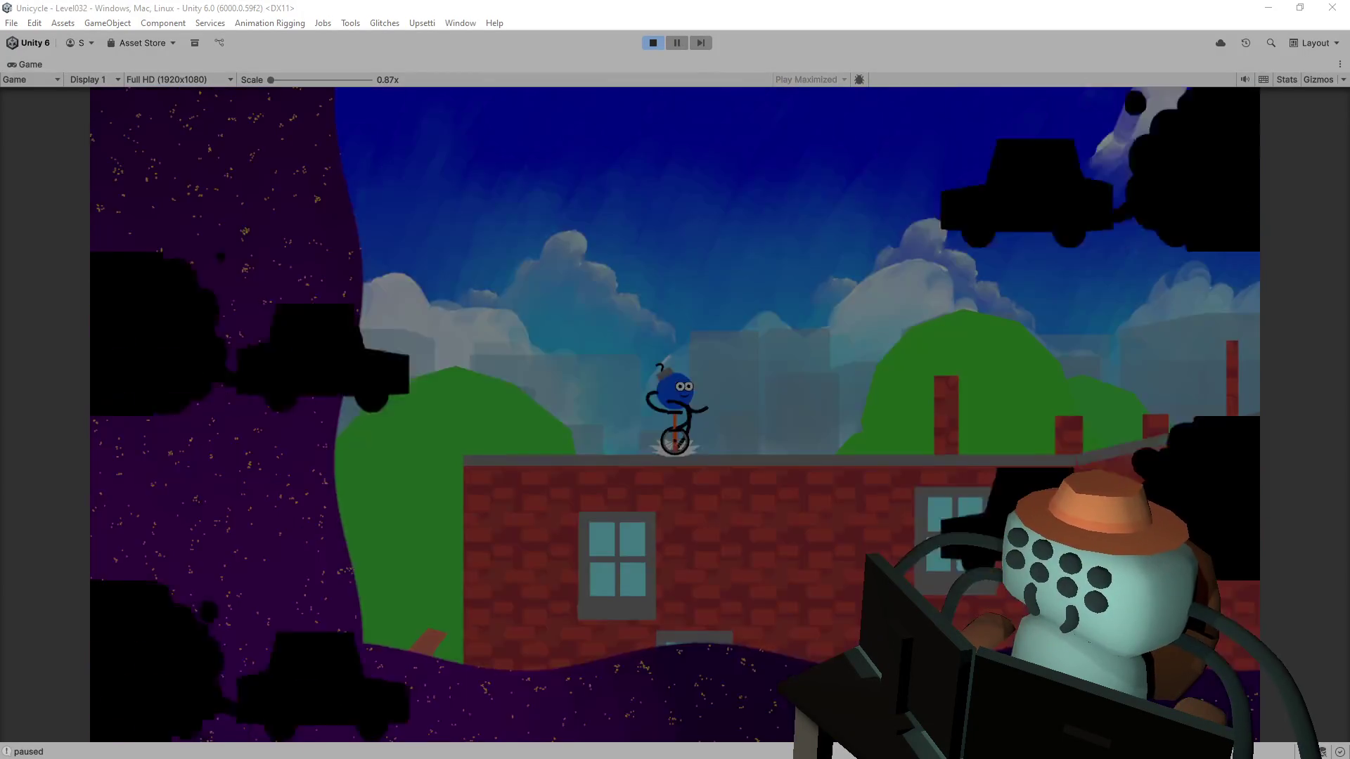
# Step: Ride right up Level032's sloped rooftop to the flag, then exit to the 10/18 overworld
pyautogui.press('Right')
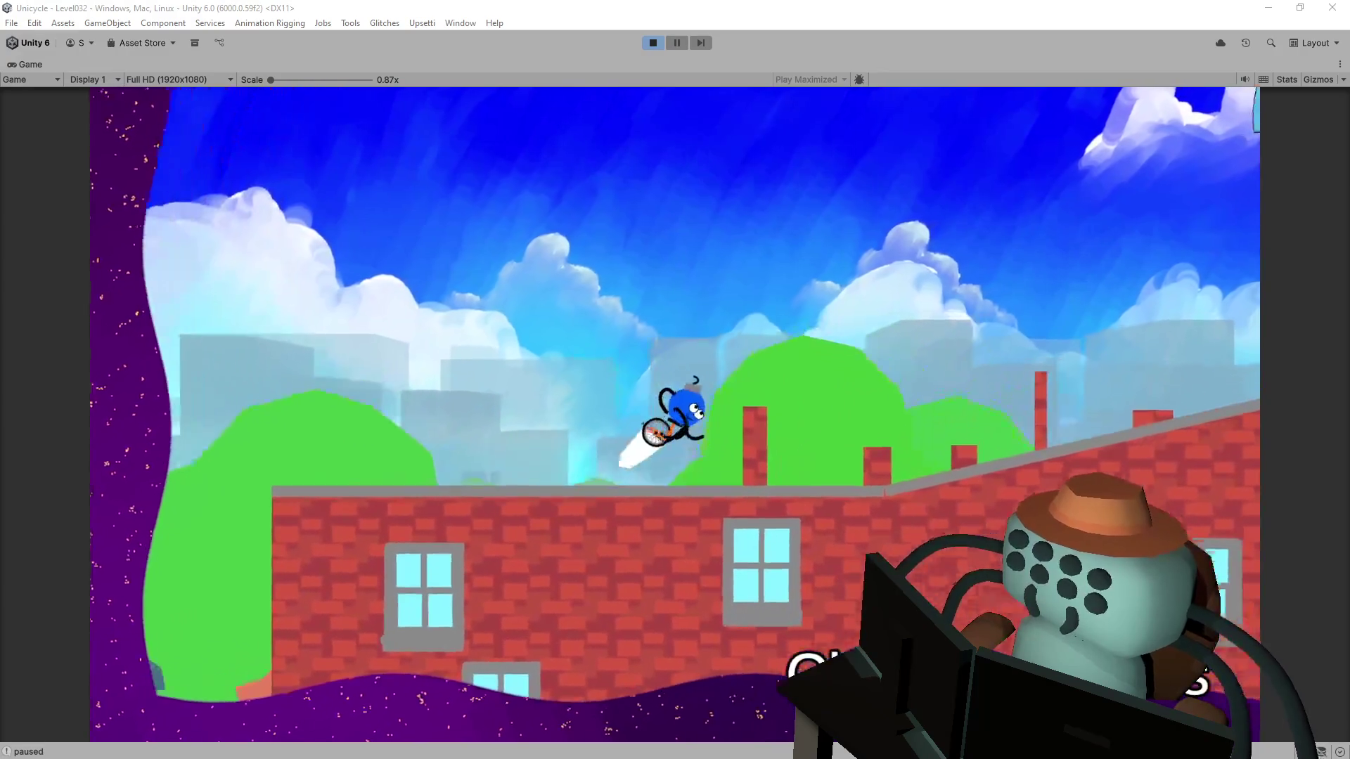
pyautogui.press('Right')
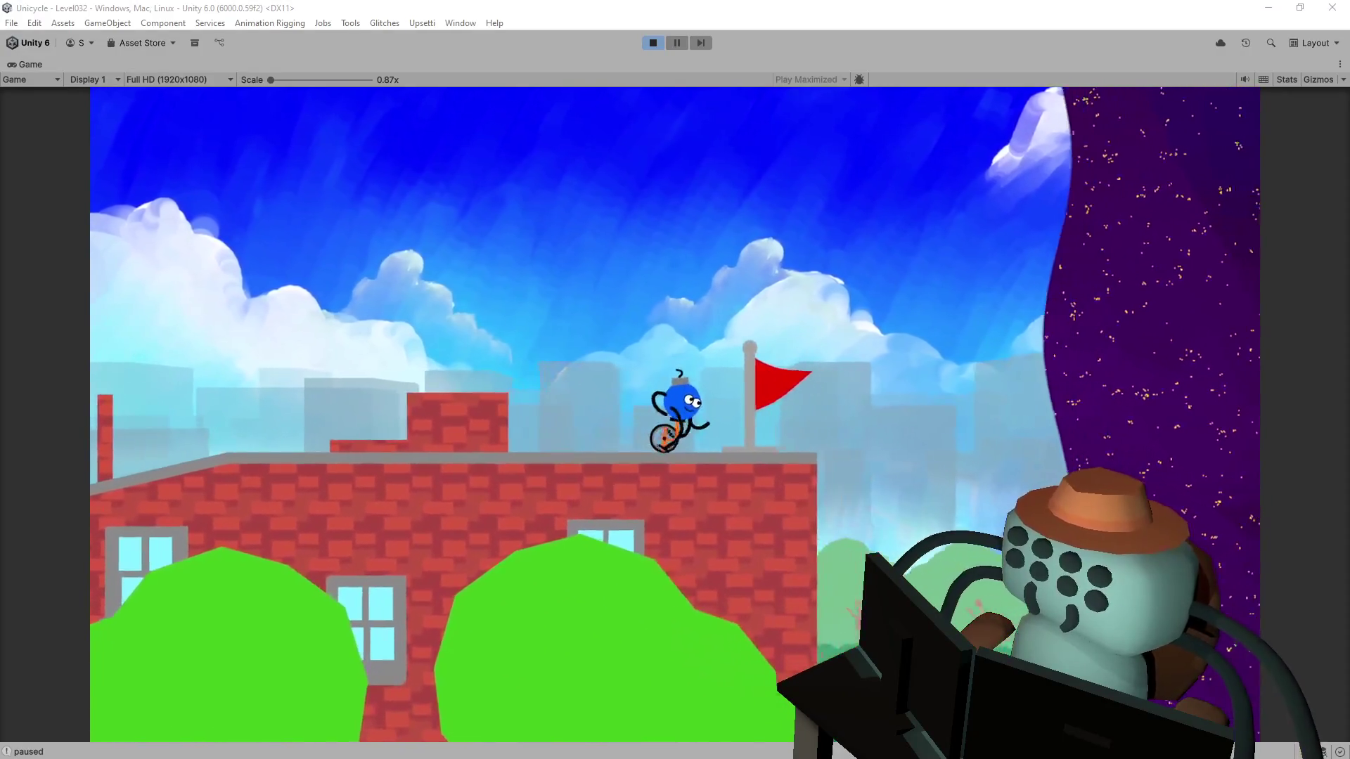
pyautogui.press('space')
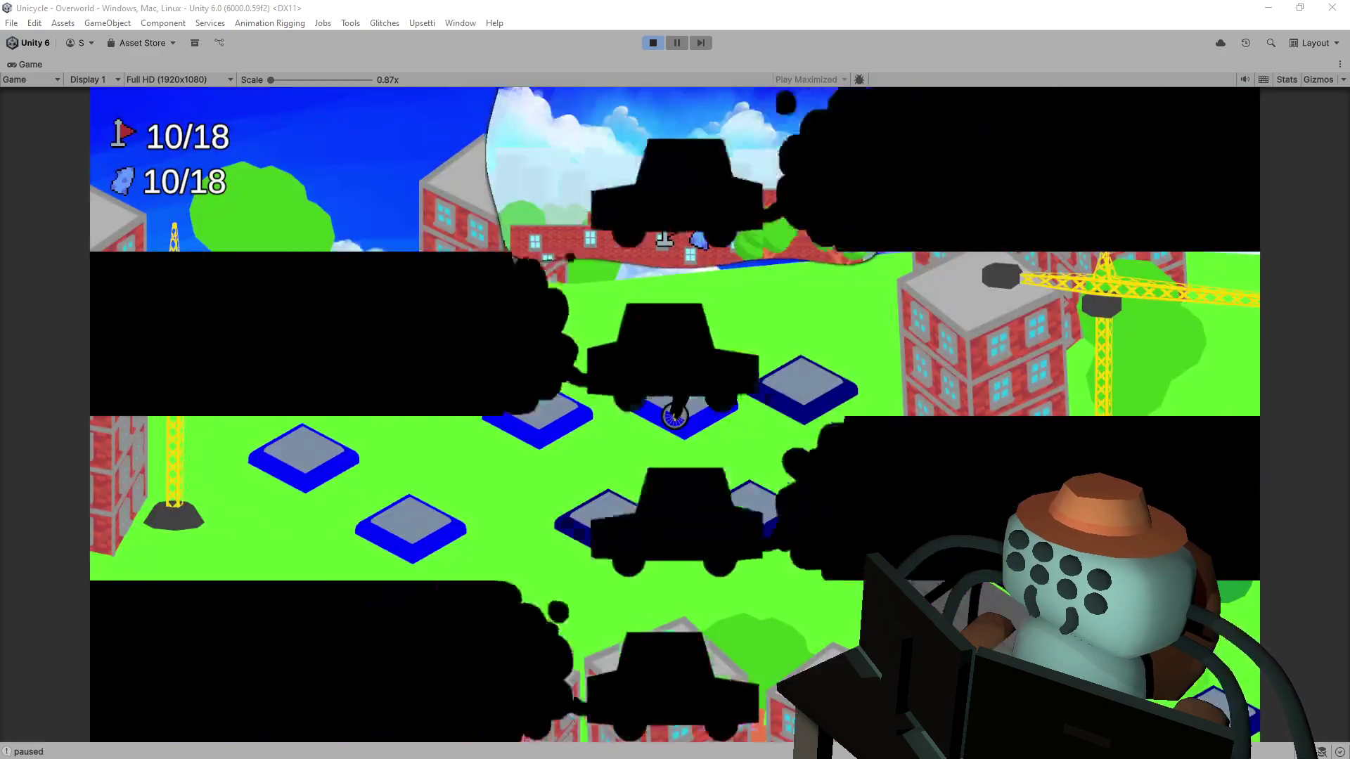
# Step: Enter Level003, flip up the slope, cross the brick platform to the flag, and exit
pyautogui.press('space')
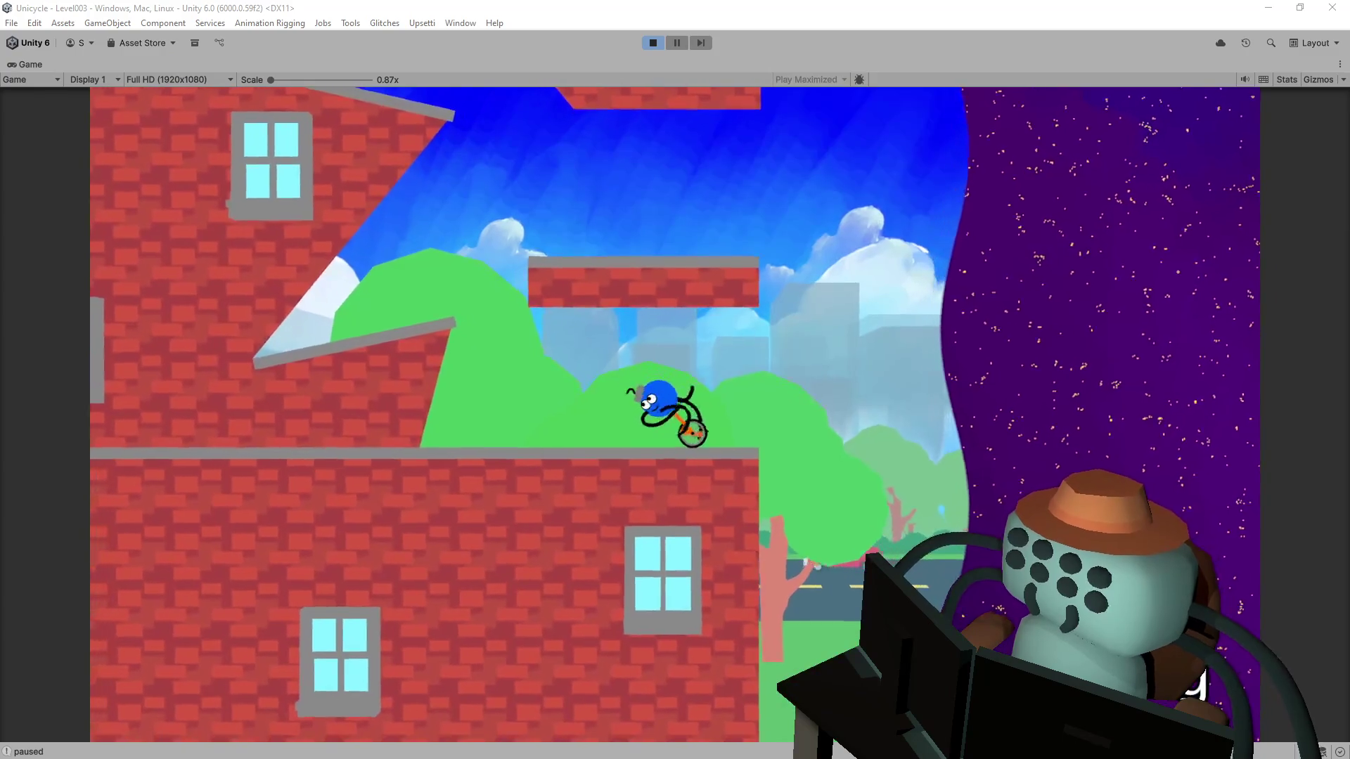
pyautogui.press('Right')
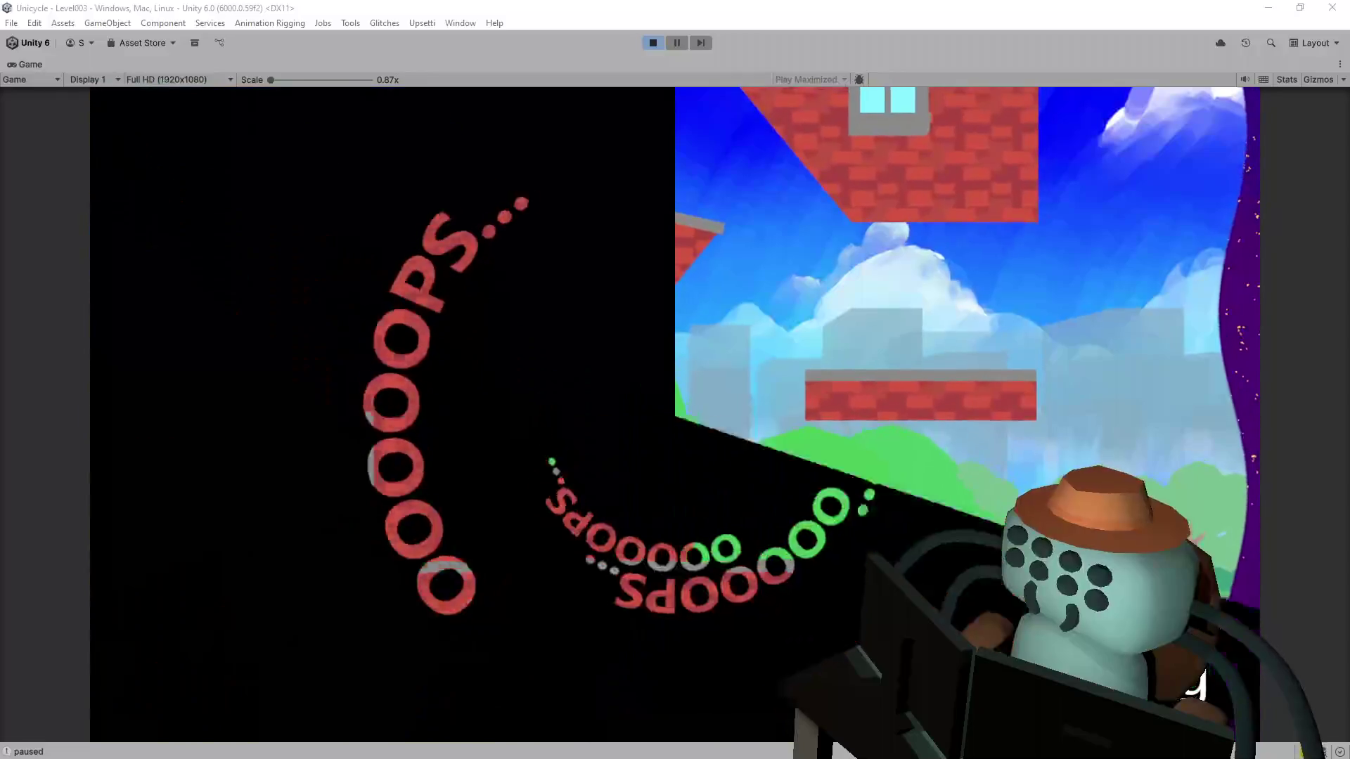
pyautogui.press('Left')
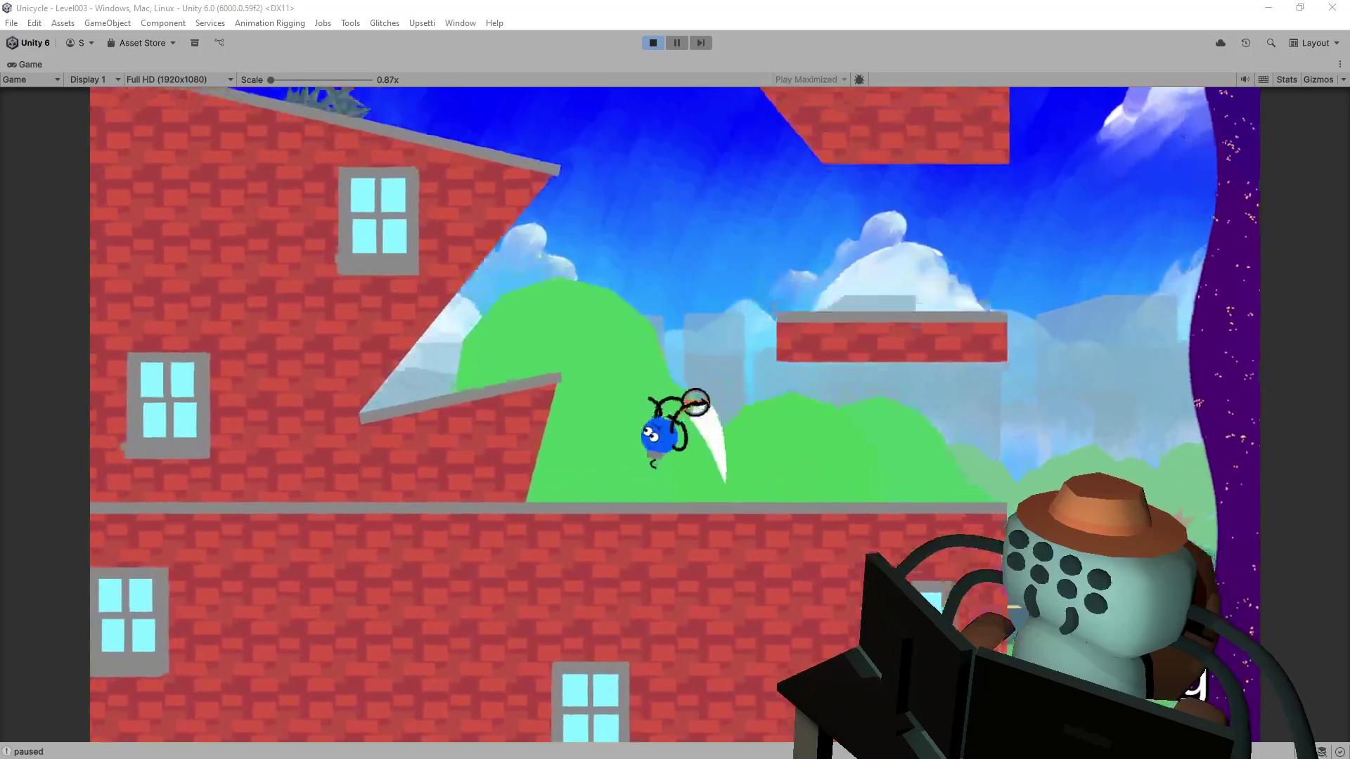
pyautogui.press('Right')
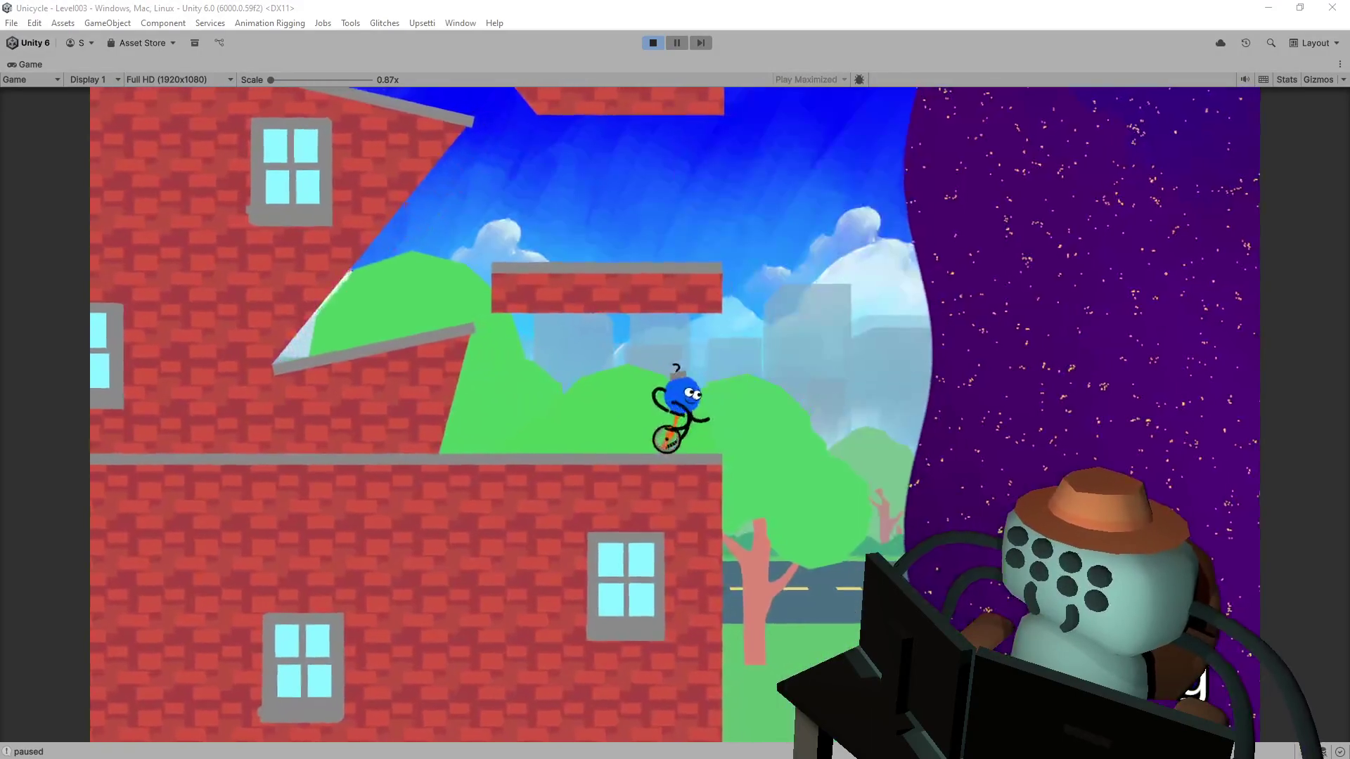
pyautogui.press('Left')
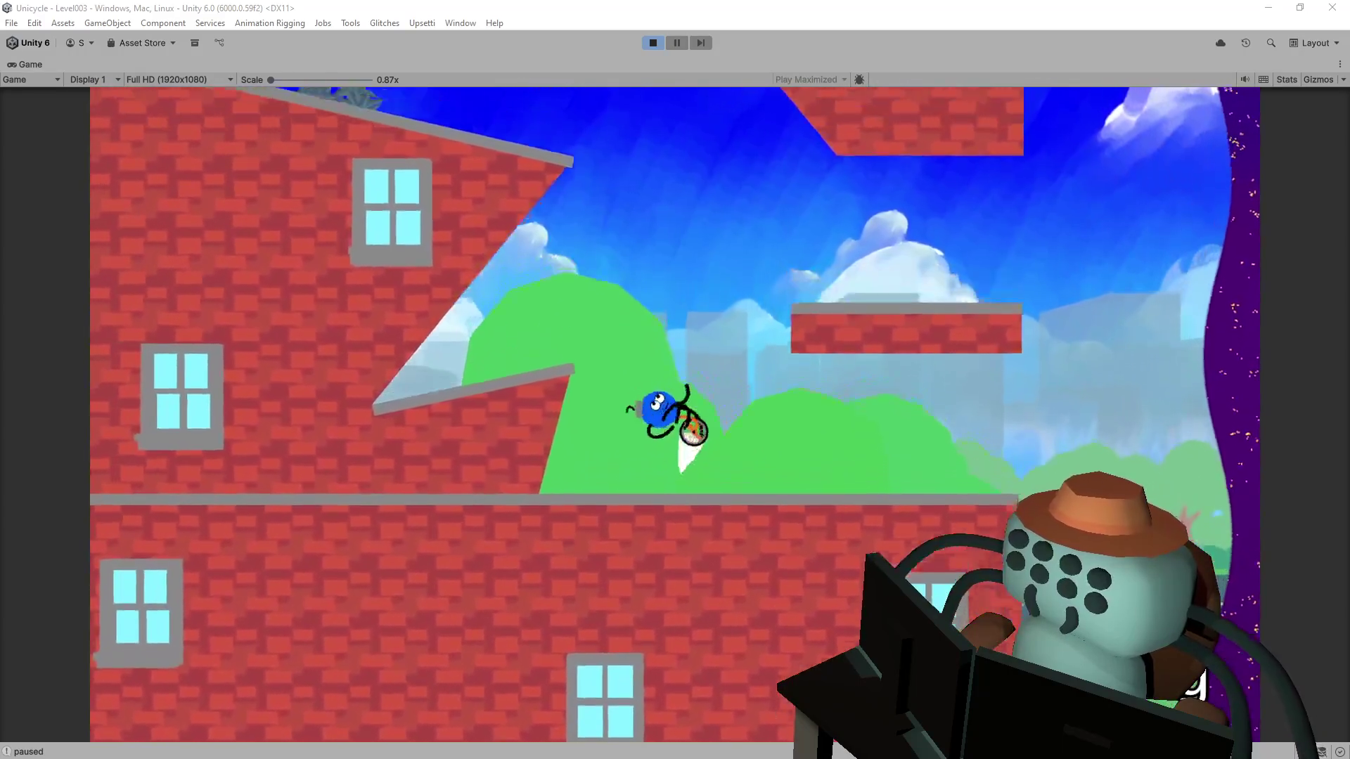
pyautogui.press('Right')
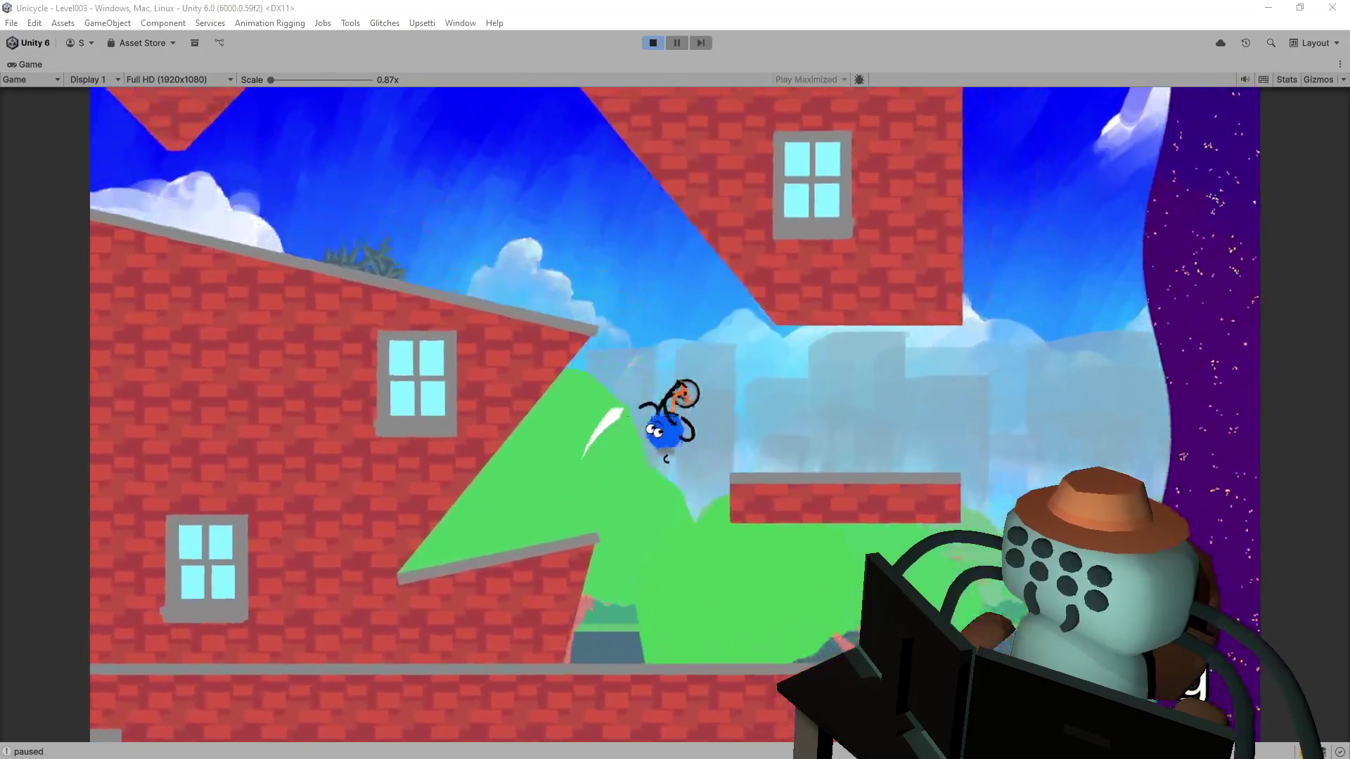
pyautogui.press('Right')
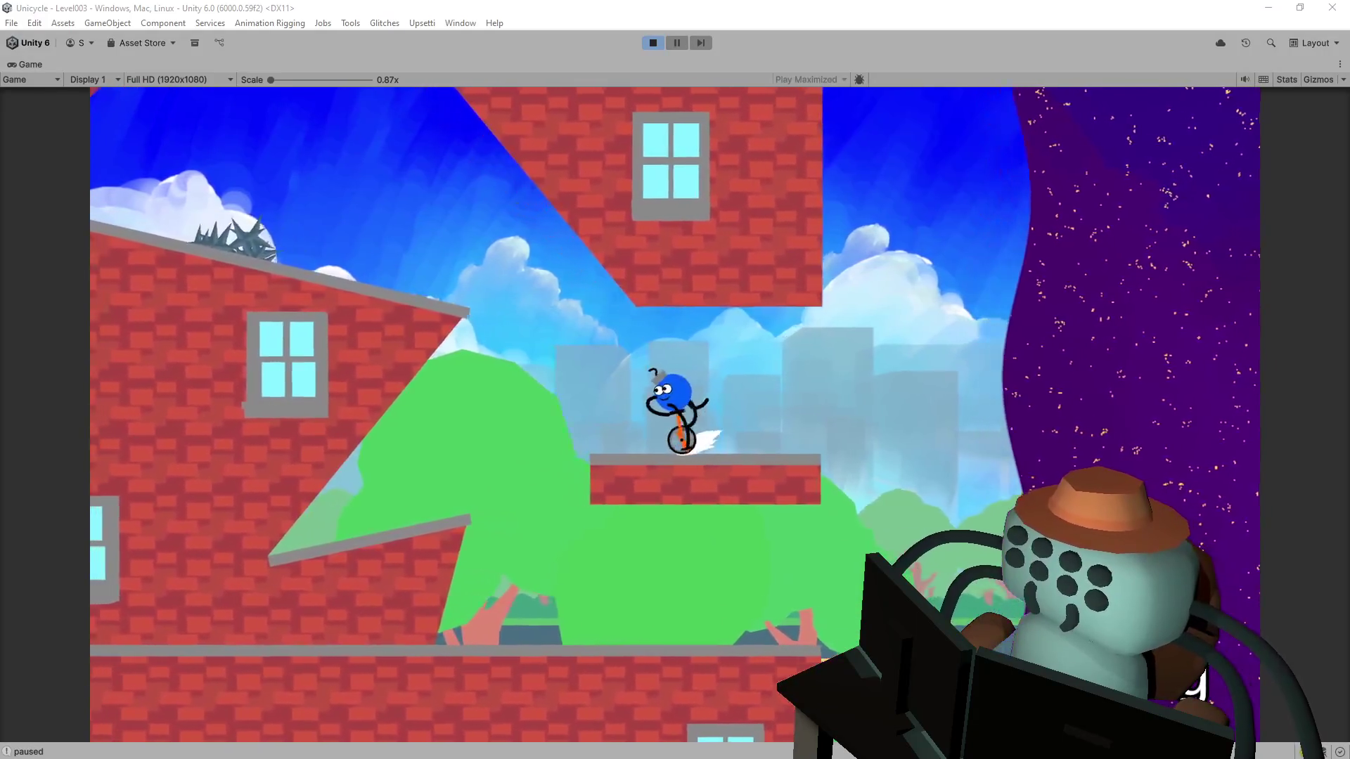
pyautogui.press('Left')
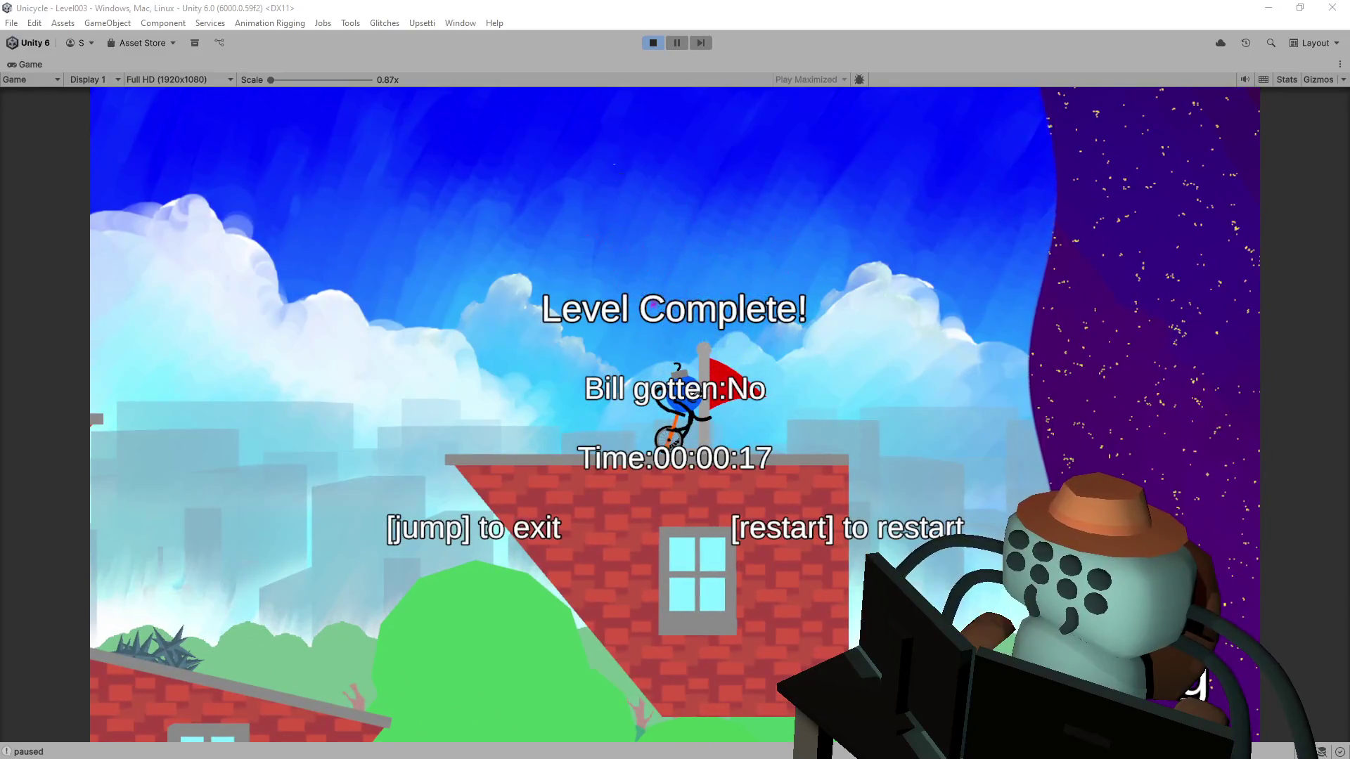
pyautogui.press('space')
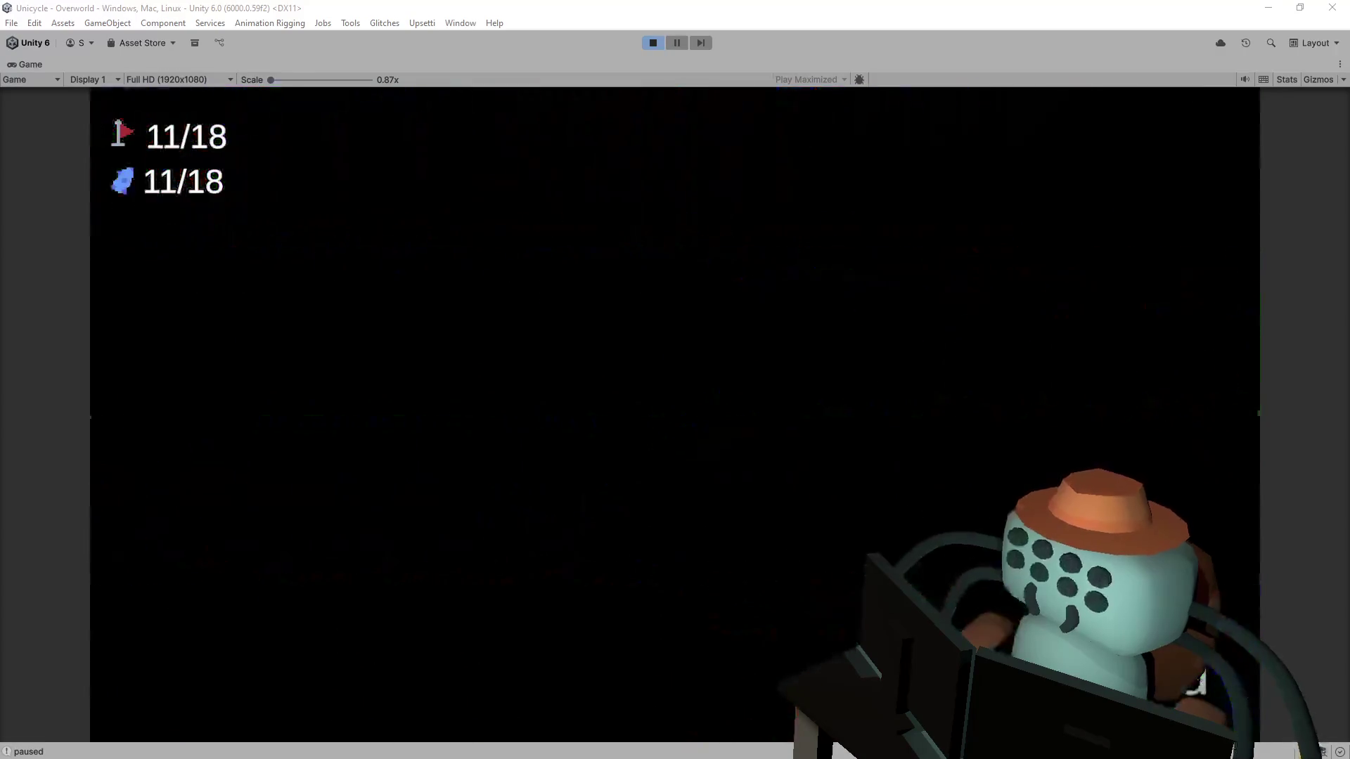
pyautogui.press('space')
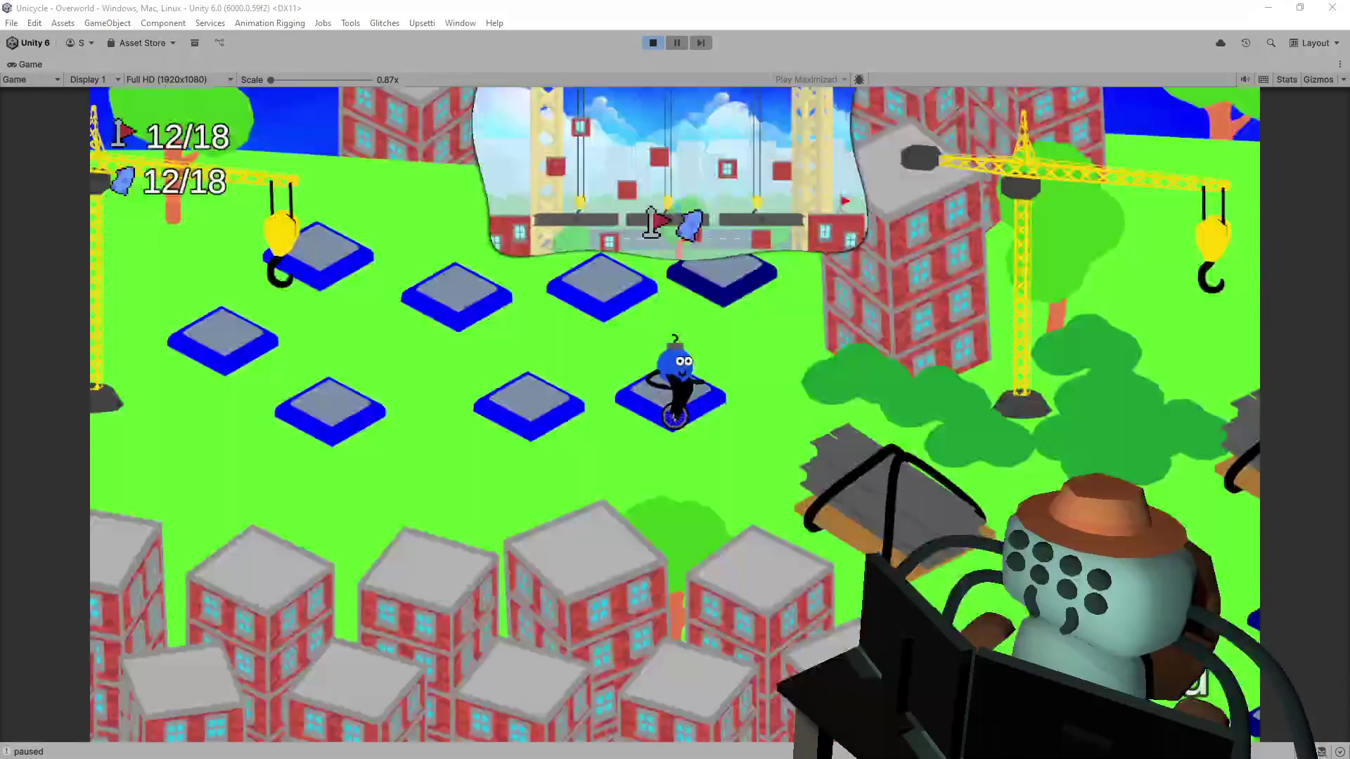
# Step: Move up to the next level tile, clear Level037 in 00:00:18, and return at 13/18
pyautogui.press('Up')
pyautogui.press('space')
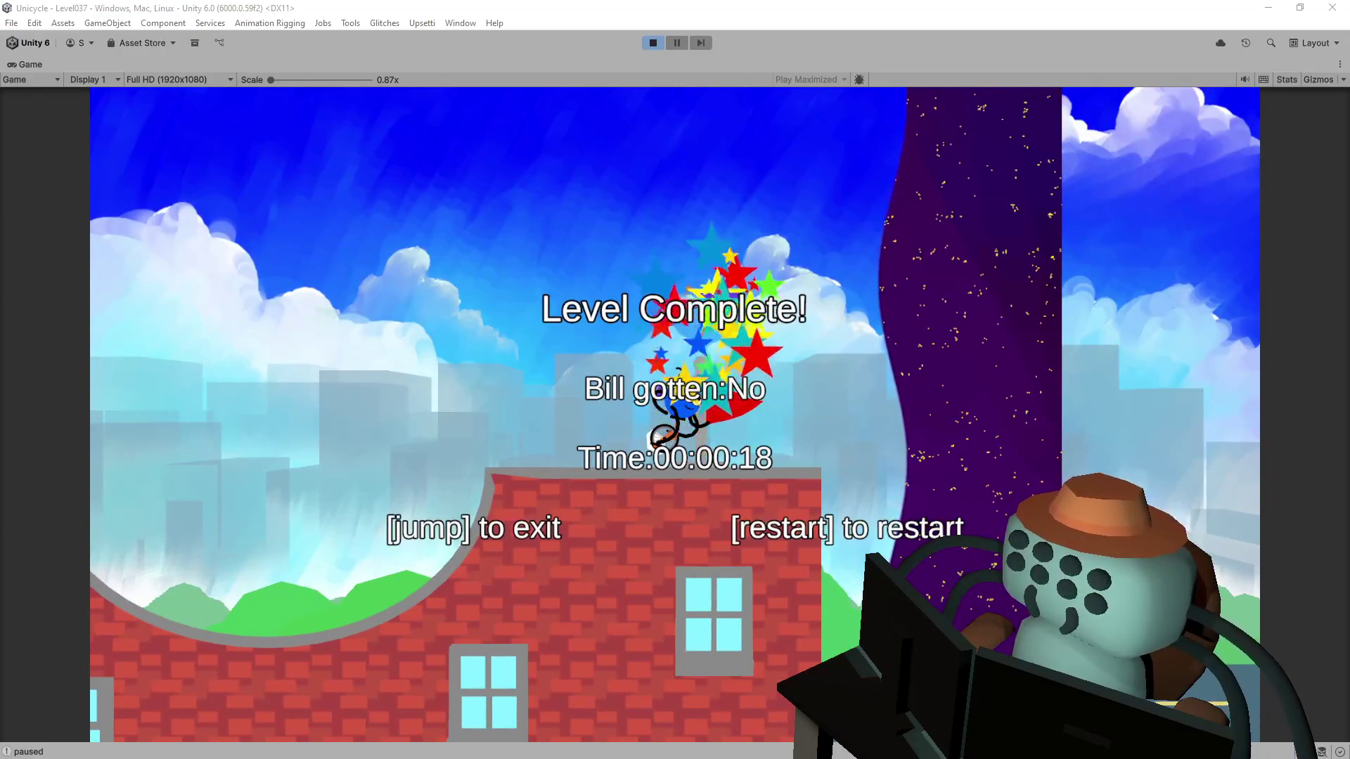
pyautogui.press('space')
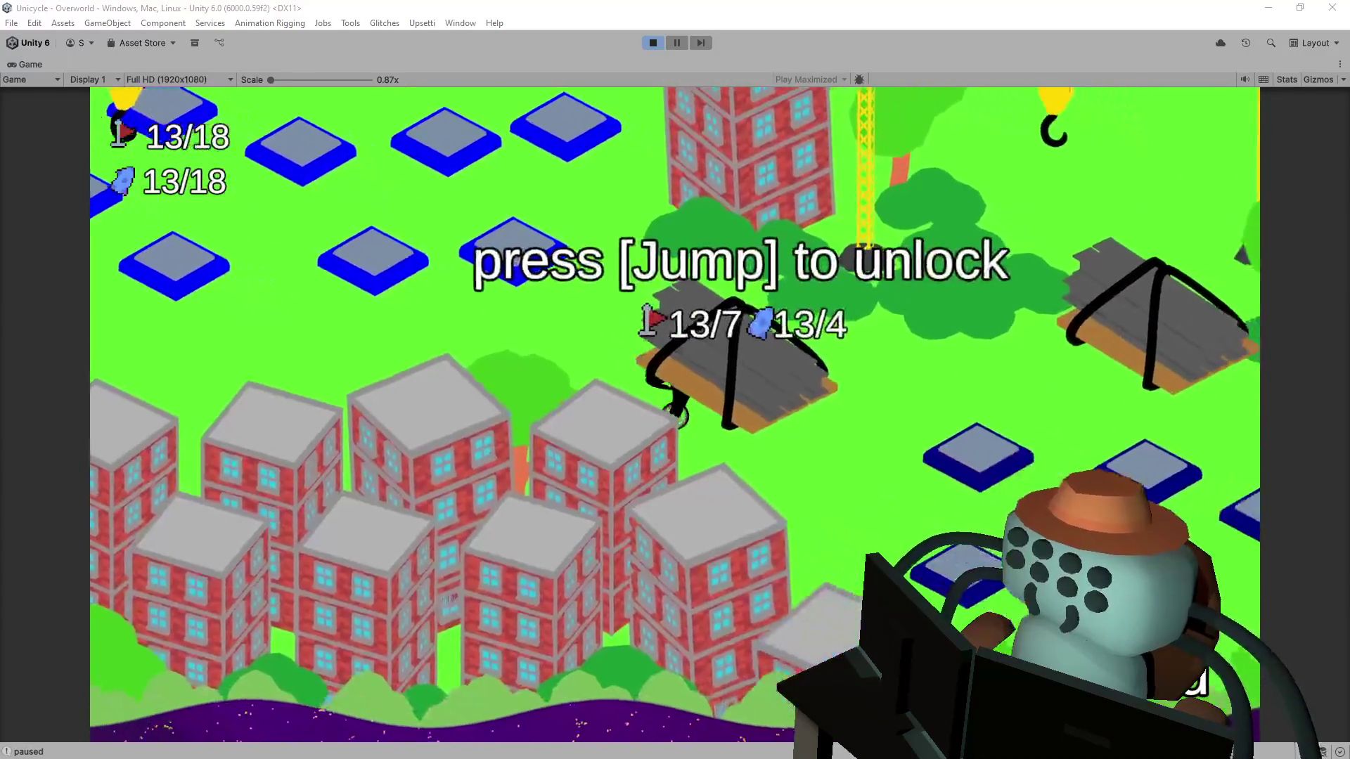
pyautogui.press('space')
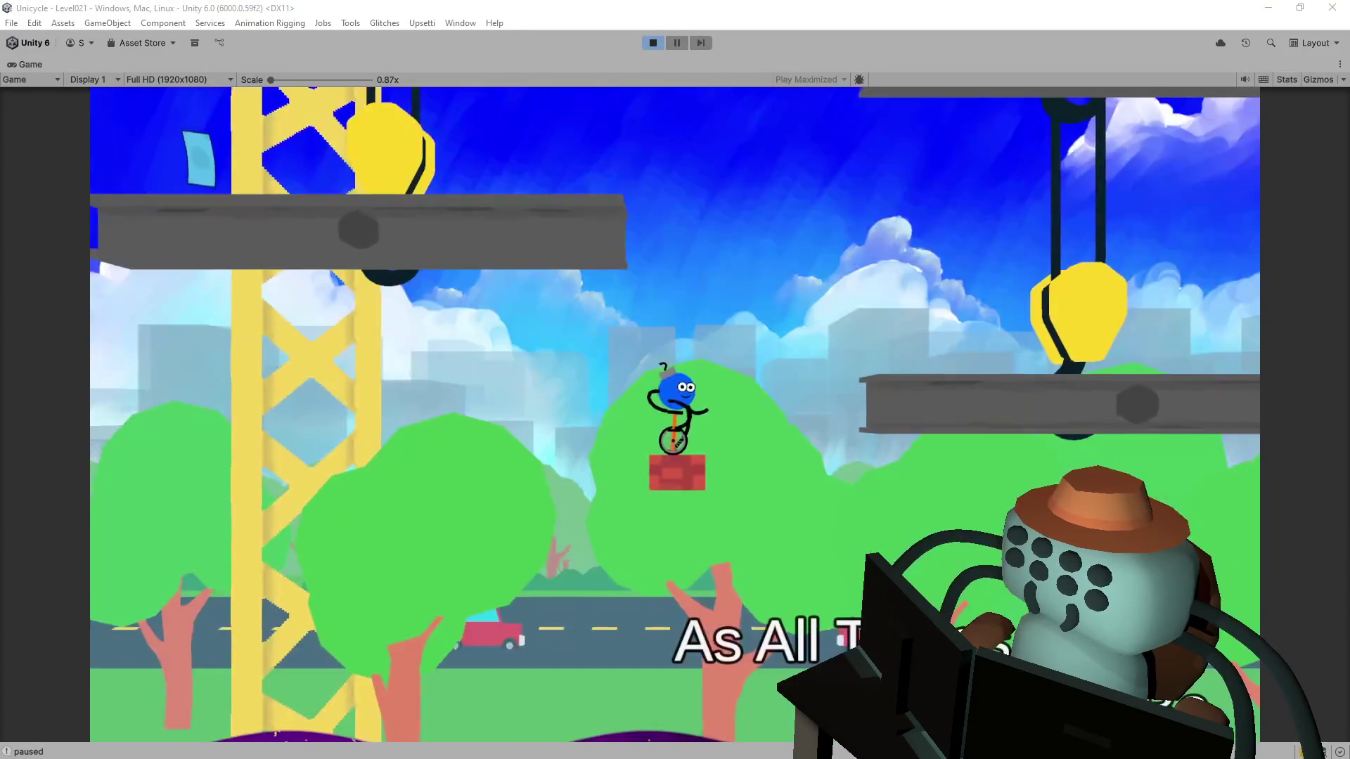
# Step: Clear the levels through Level040 in 00:00:22, bringing the overworld to 17/18
pyautogui.press('space')
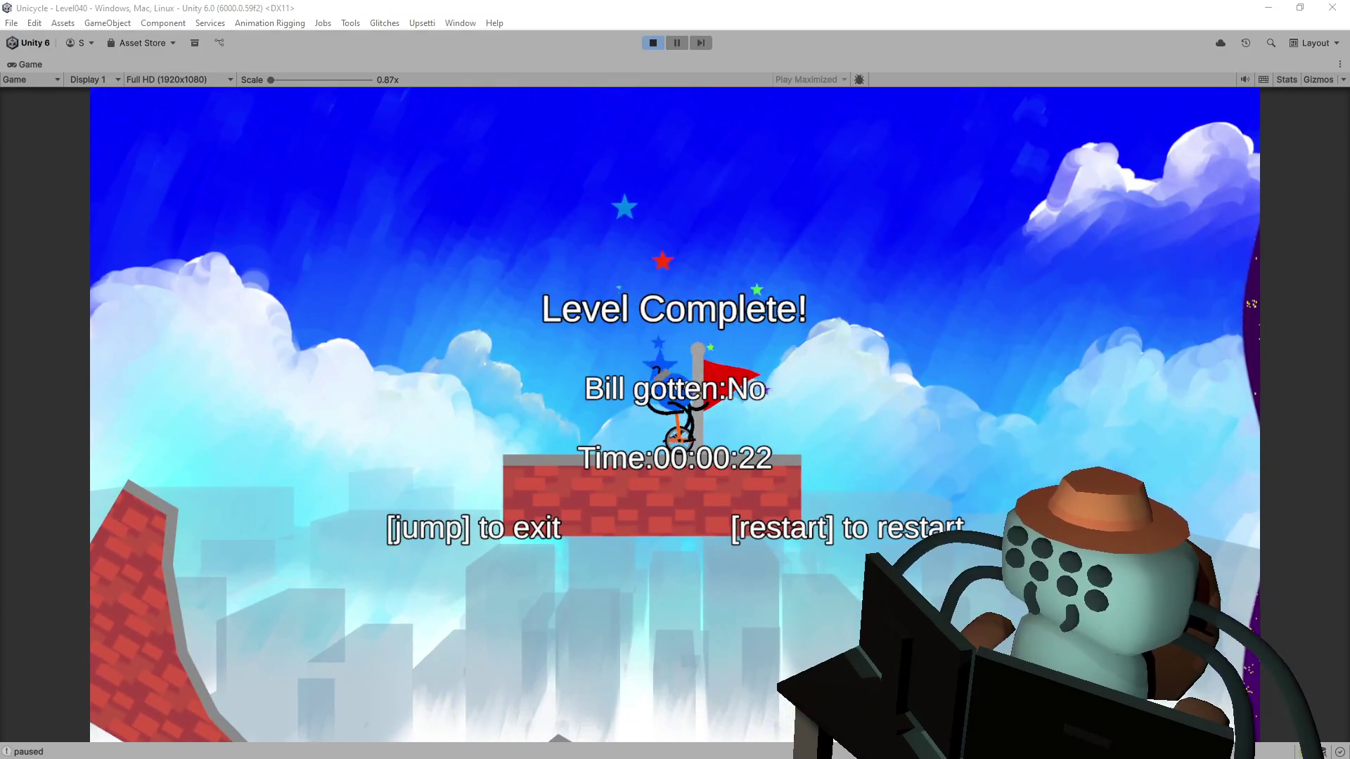
pyautogui.press('space')
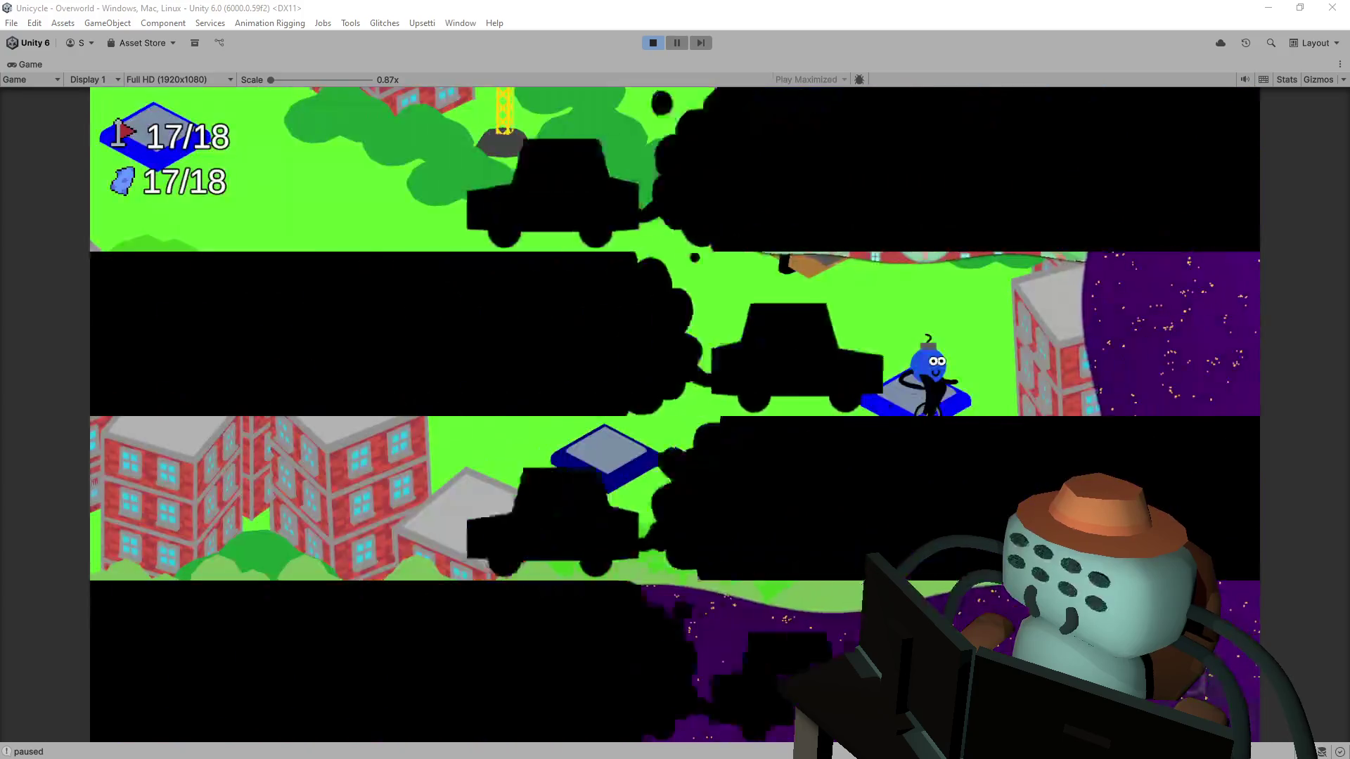
pyautogui.press('Left')
pyautogui.press('Left')
# Step: Enter Back Alley (Level002), restart twice, reach its red flag, and return at 18/18
pyautogui.press('Down')
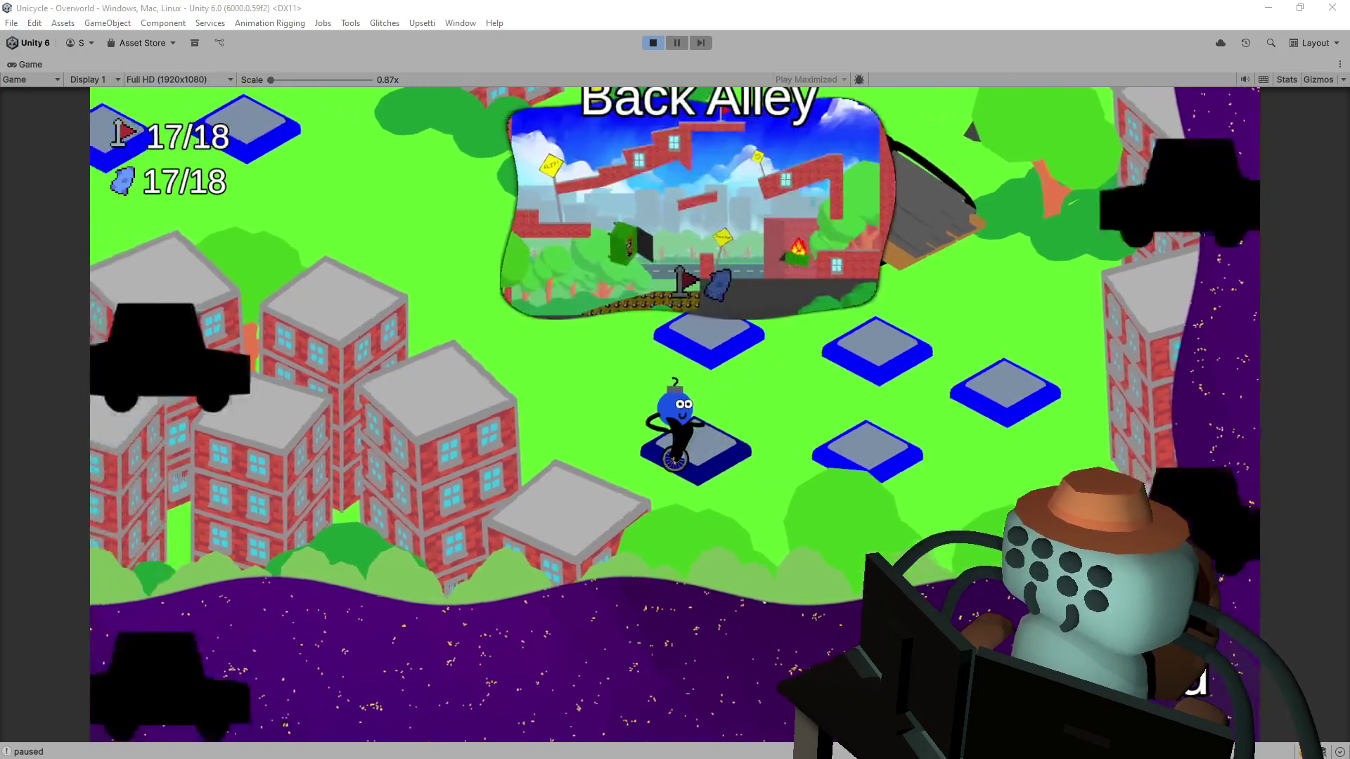
pyautogui.press('space')
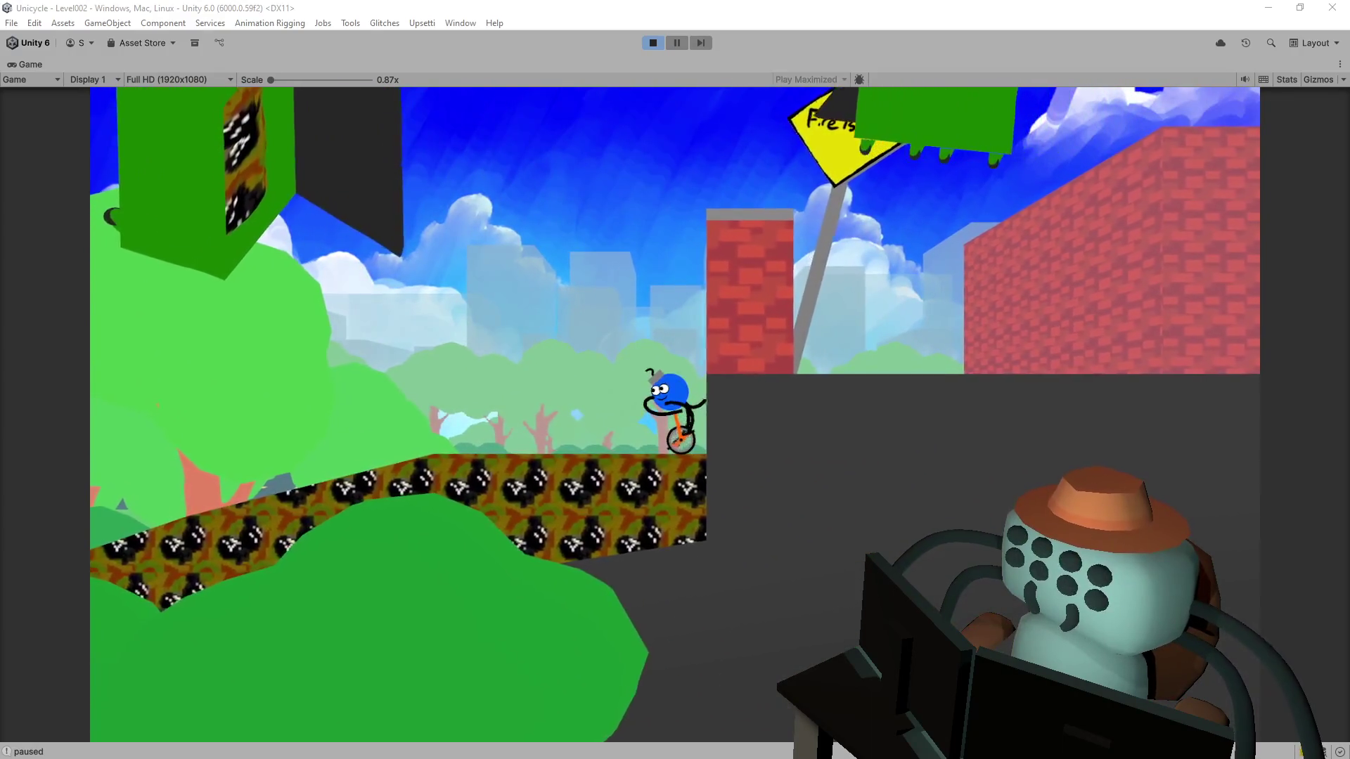
pyautogui.press('r')
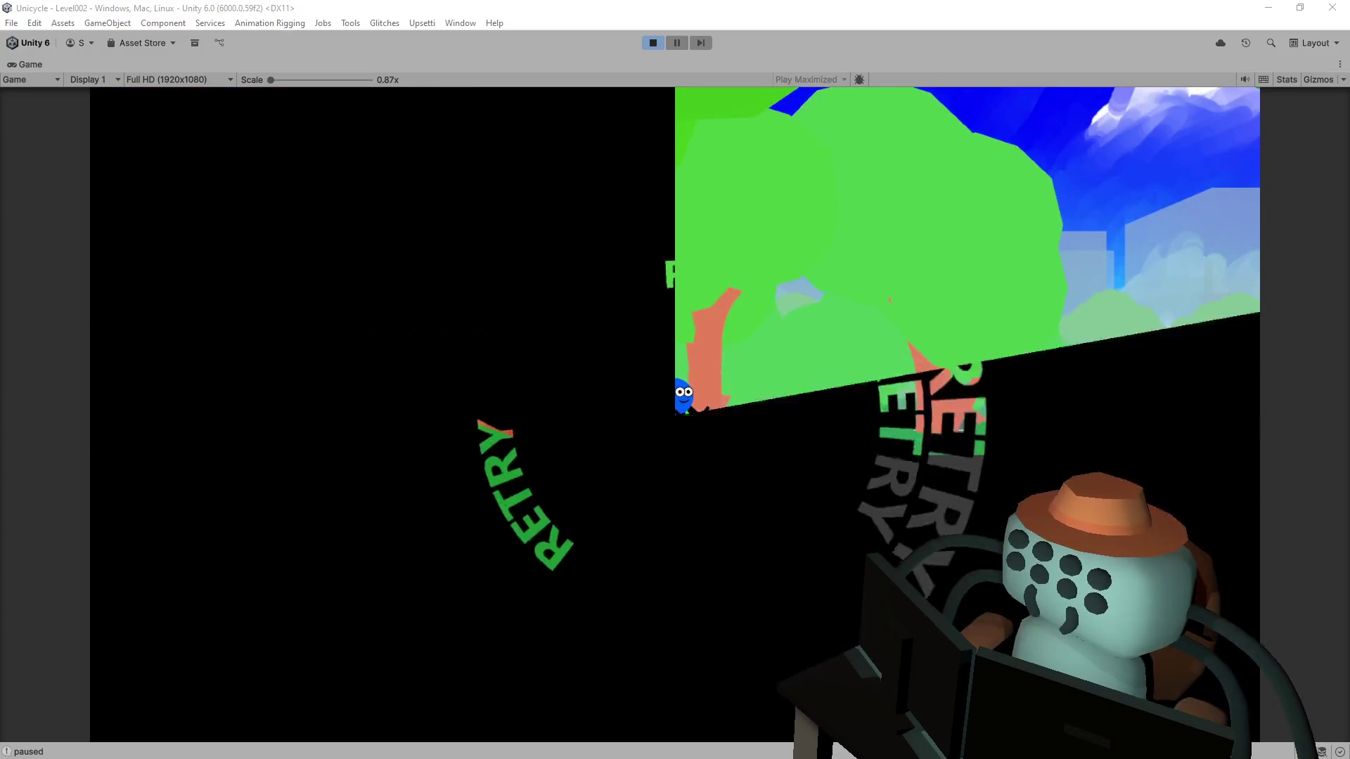
pyautogui.press('r')
pyautogui.press('r')
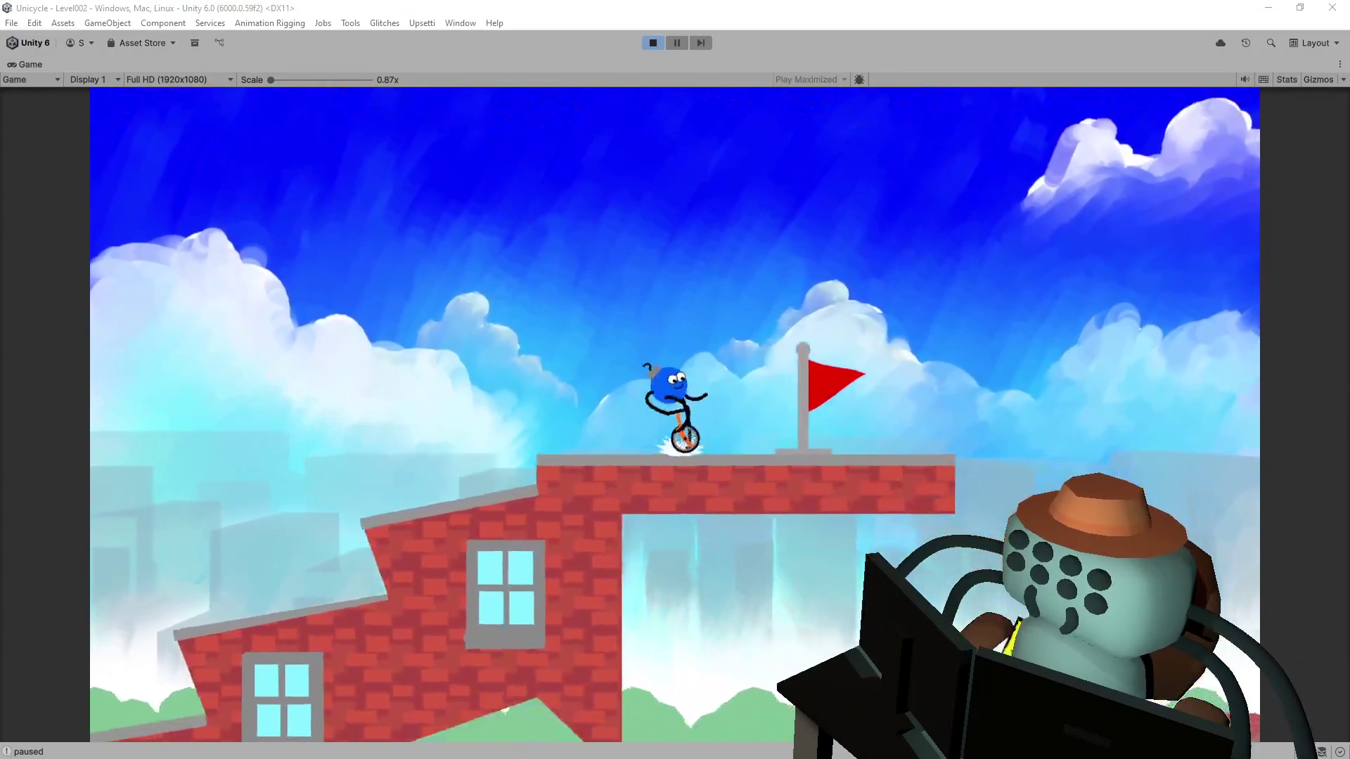
pyautogui.press('space')
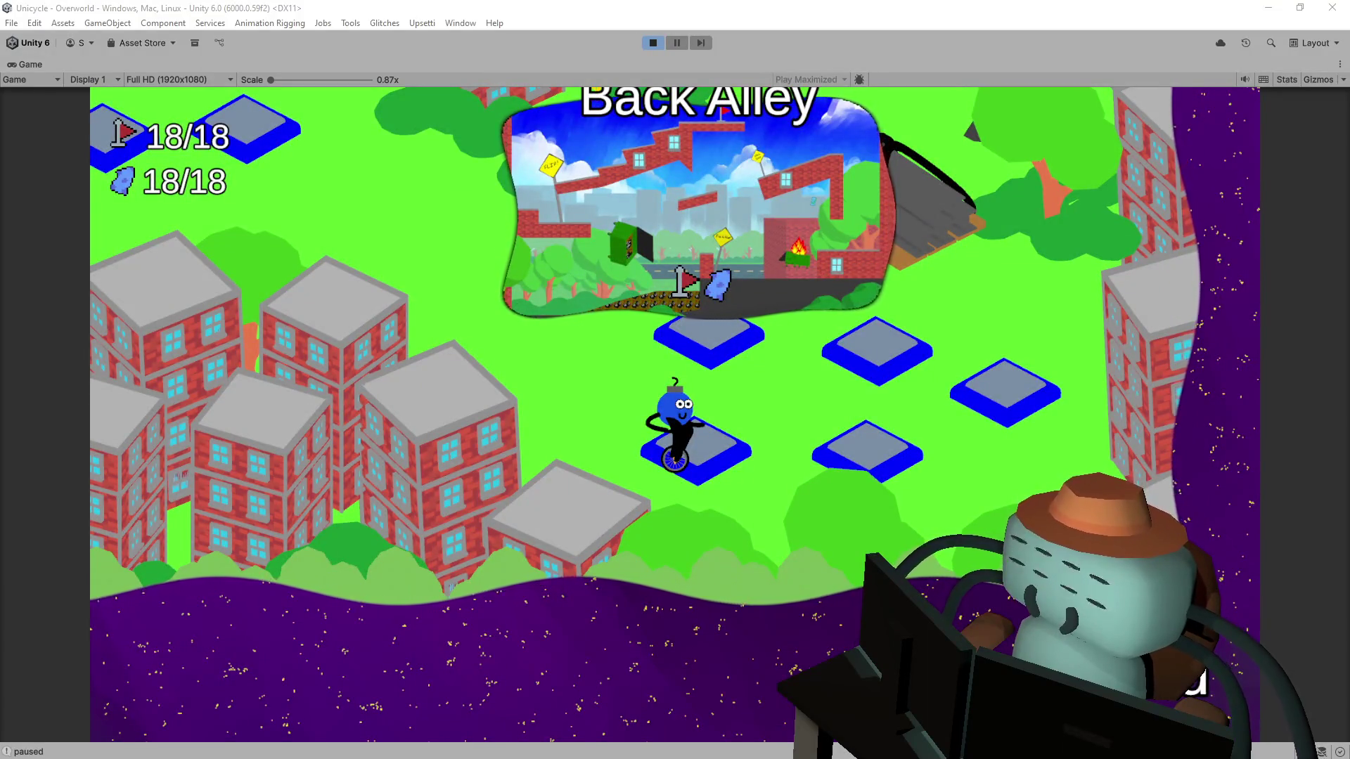
# Step: Ride off the Back Alley tile and stop play mode to return to editing
pyautogui.press('Left')
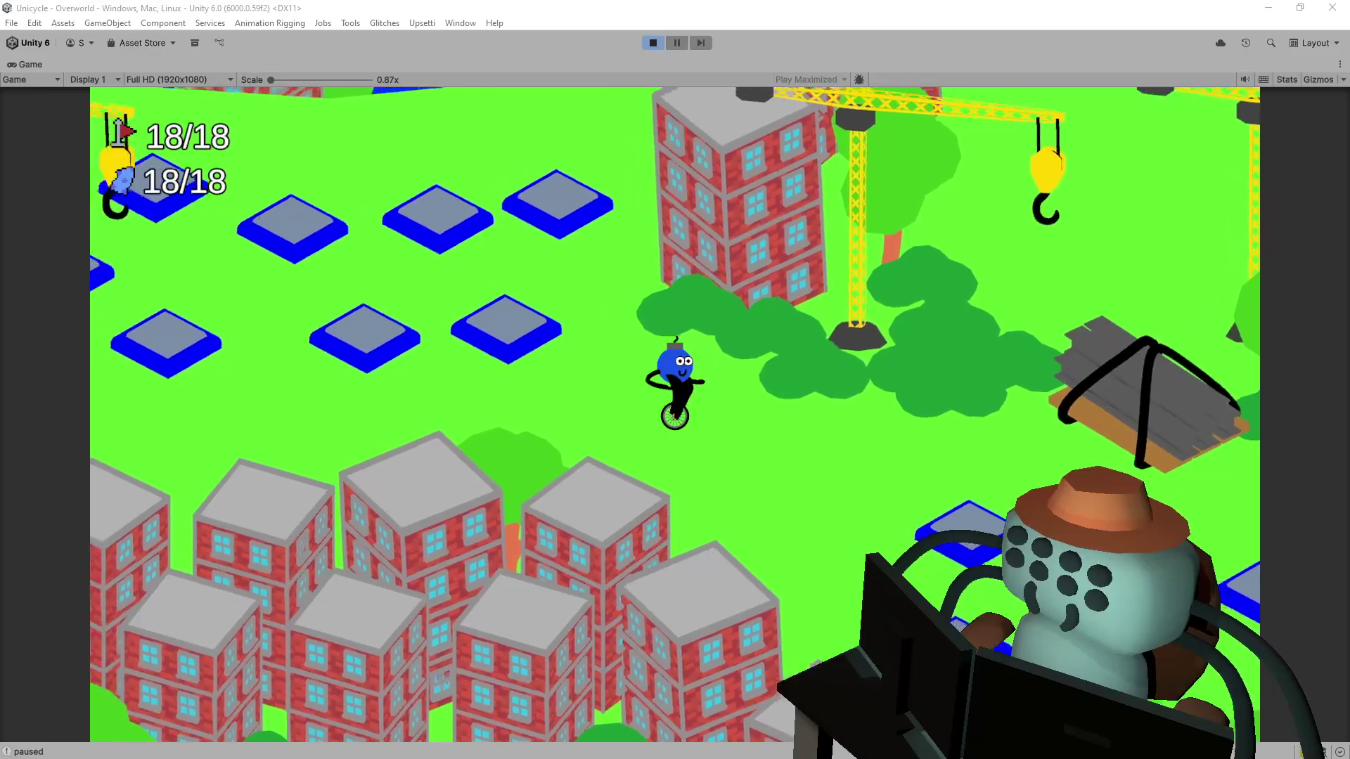
pyautogui.click(655, 42)
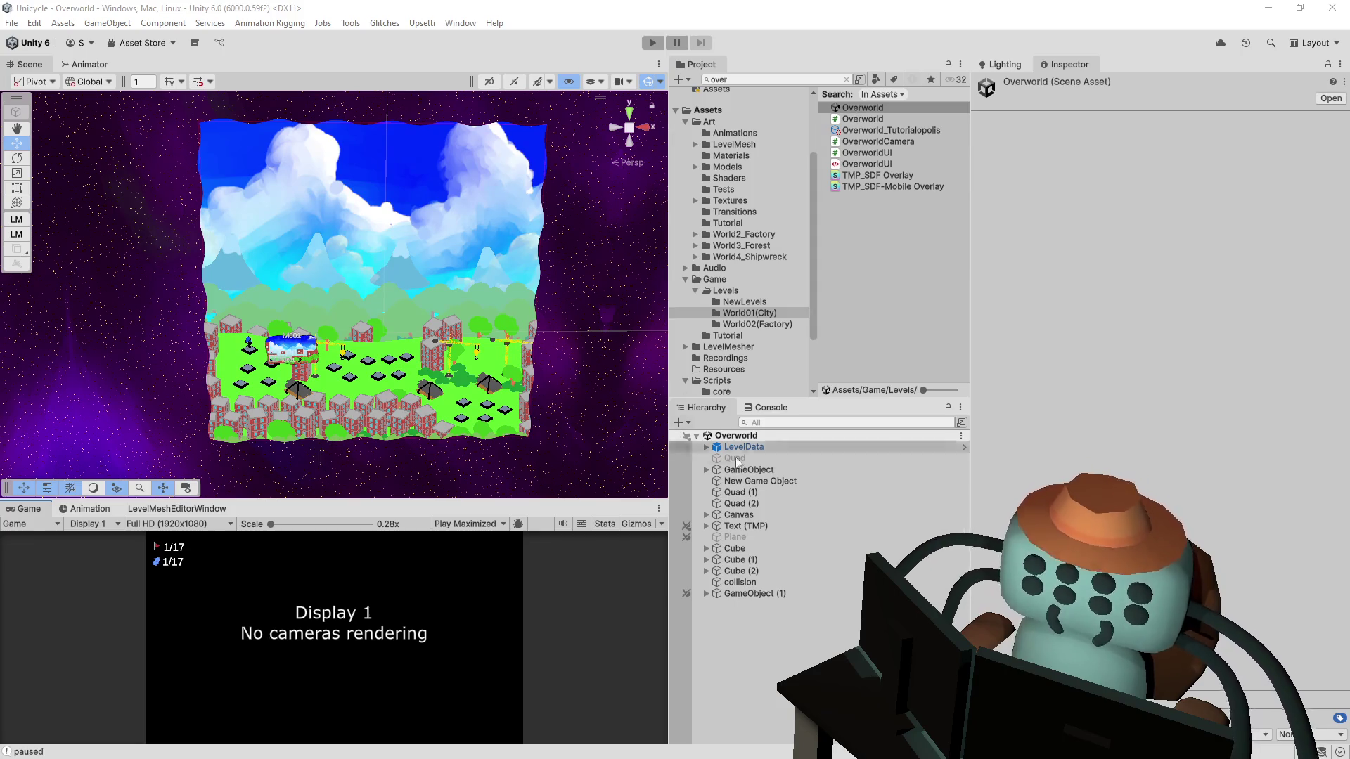
pyautogui.click(786, 594)
pyautogui.moveTo(331, 316)
pyautogui.mouseDown()
pyautogui.moveTo(309, 422)
pyautogui.moveTo(457, 309)
pyautogui.mouseUp()
pyautogui.scroll(-5, 457, 309)
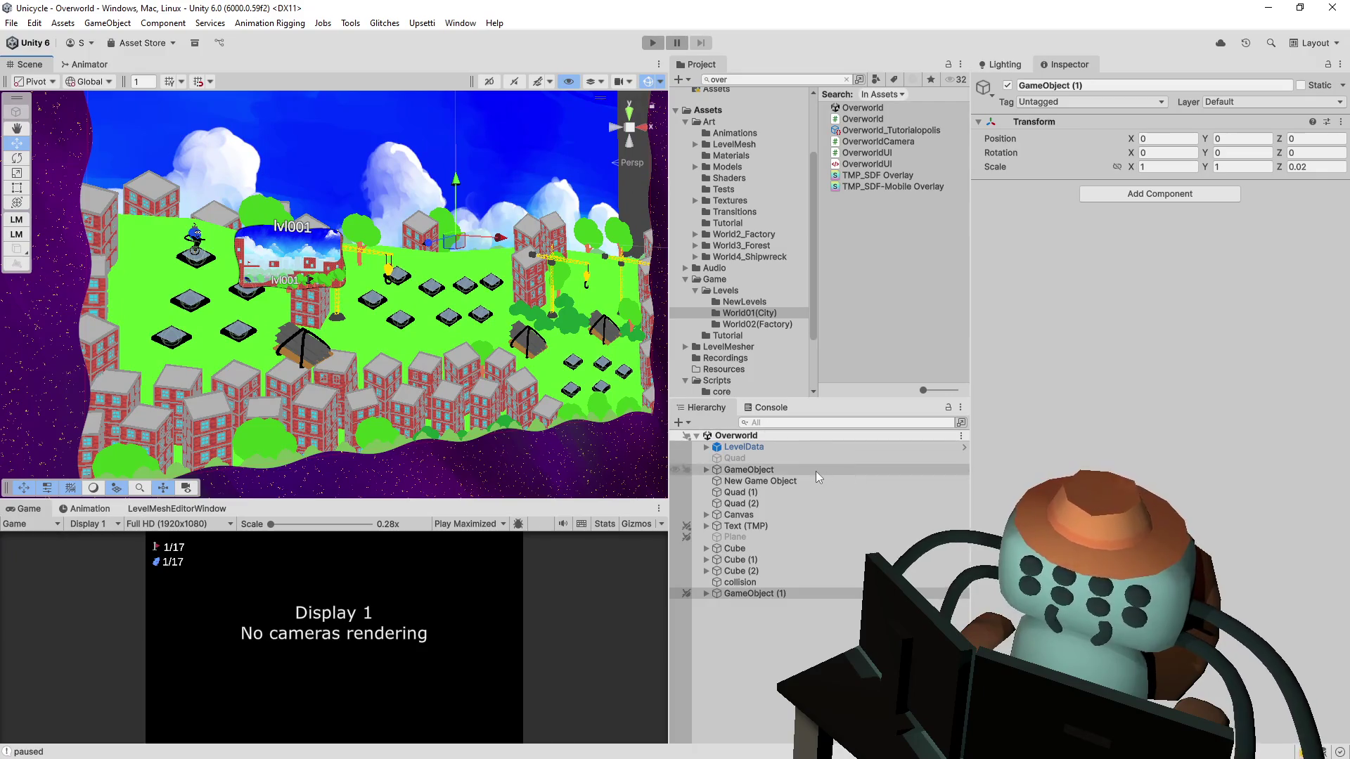
pyautogui.click(706, 468)
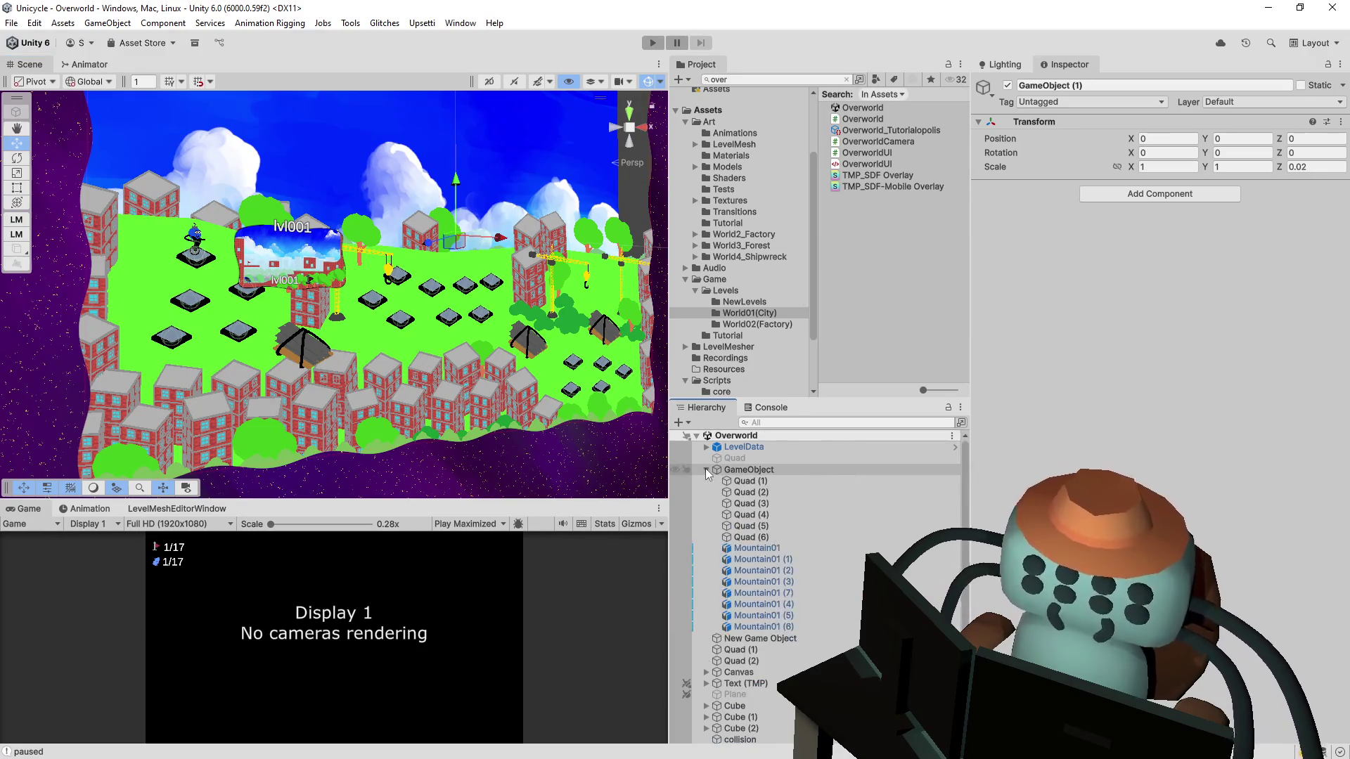
pyautogui.click(706, 468)
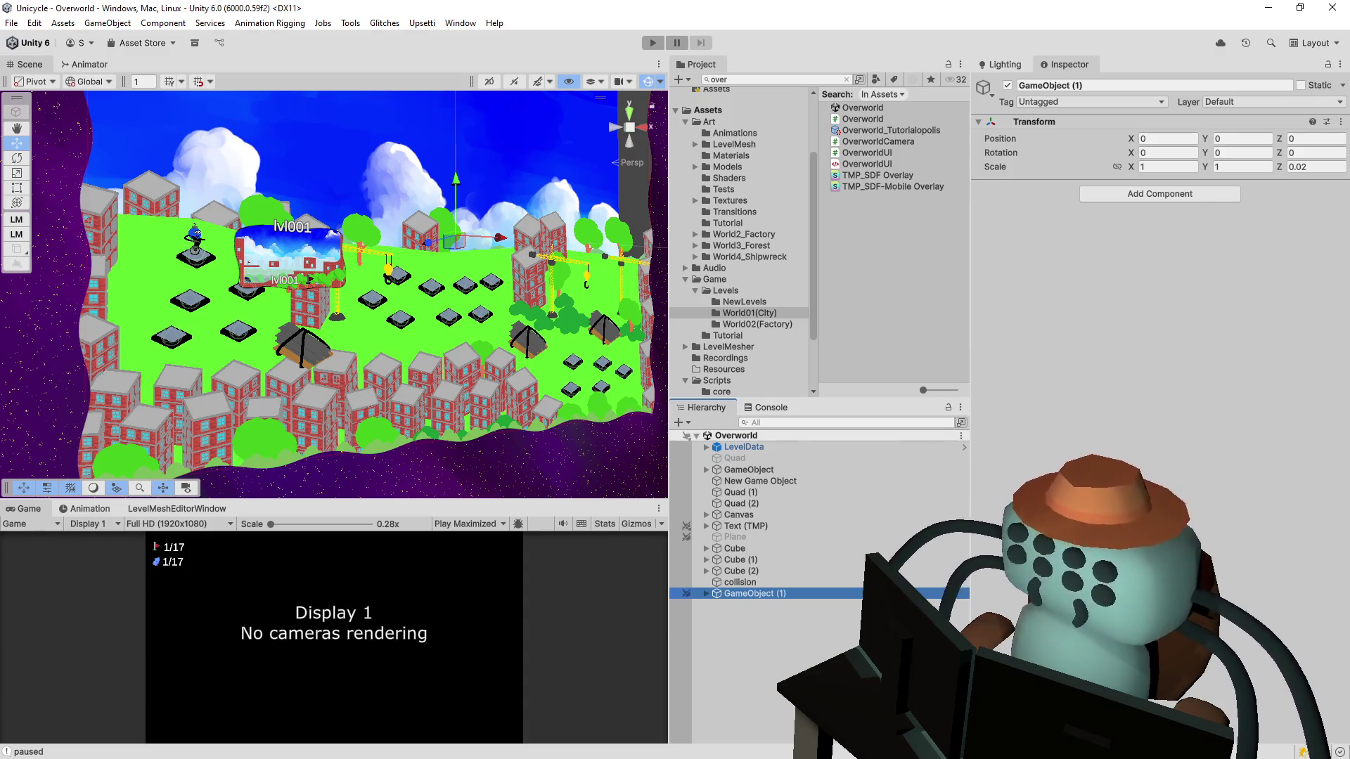
pyautogui.click(706, 469)
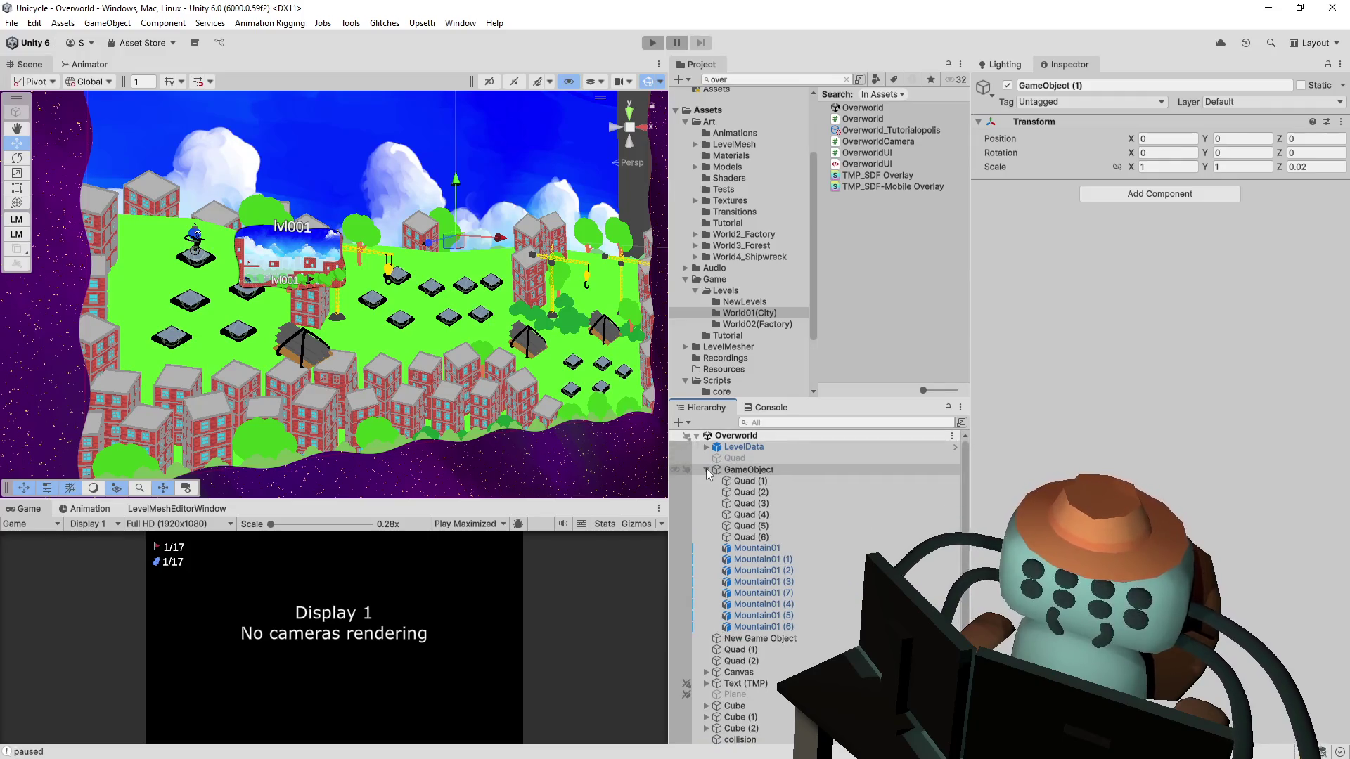
pyautogui.click(706, 469)
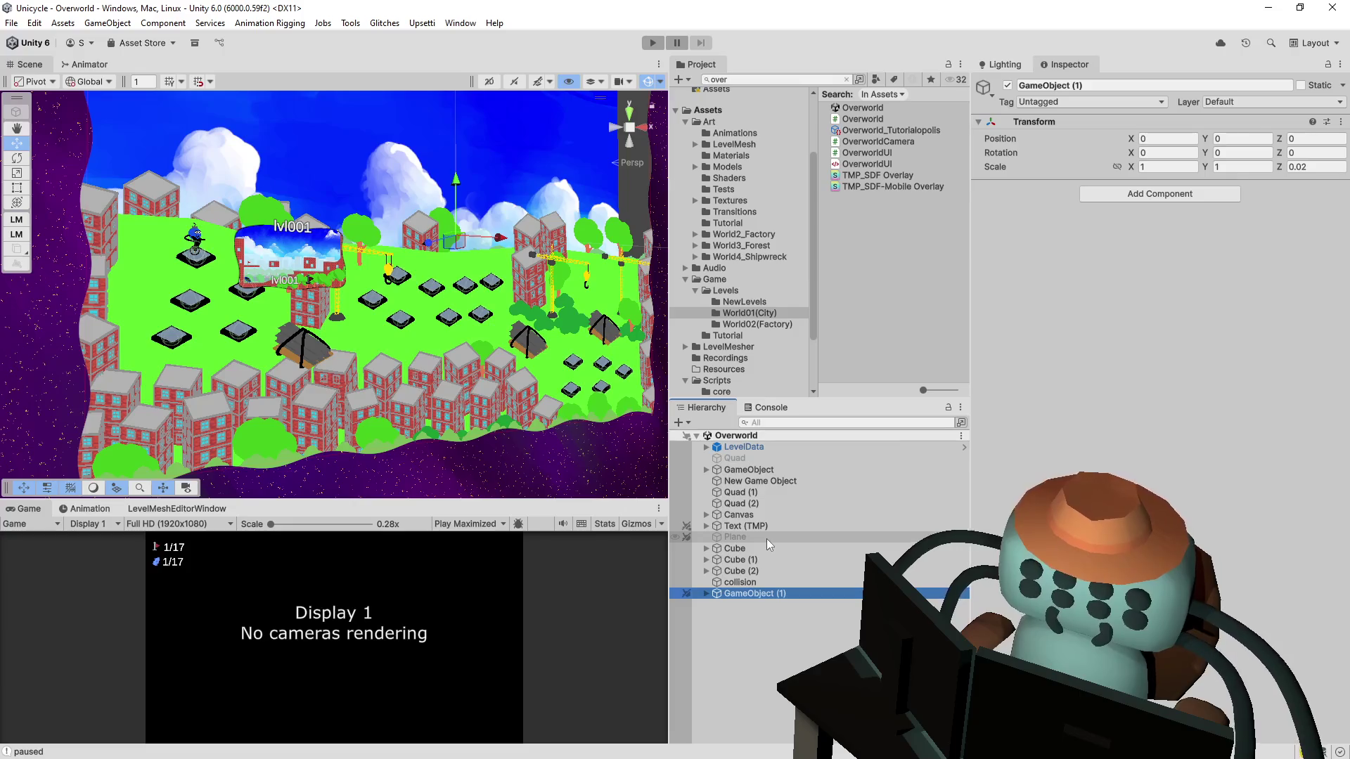
pyautogui.click(706, 447)
pyautogui.click(706, 447)
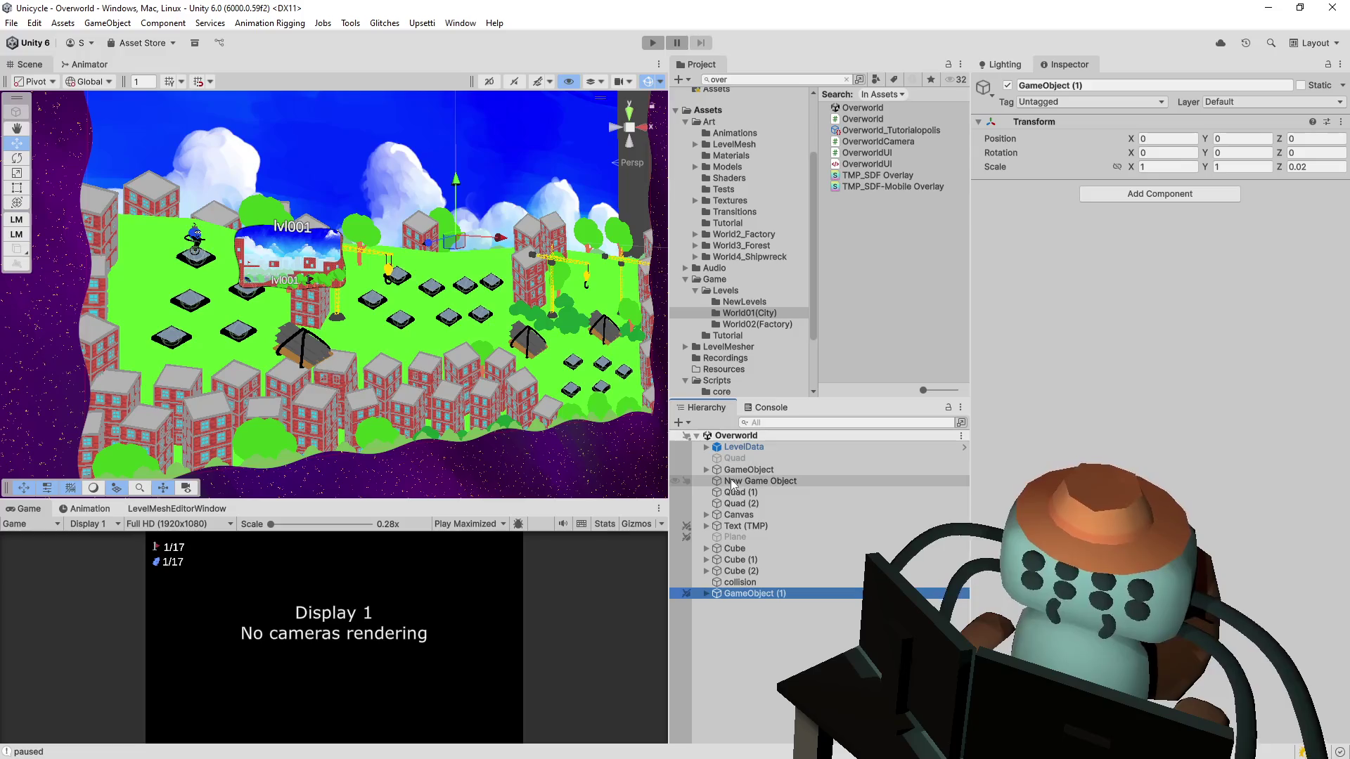
pyautogui.click(706, 594)
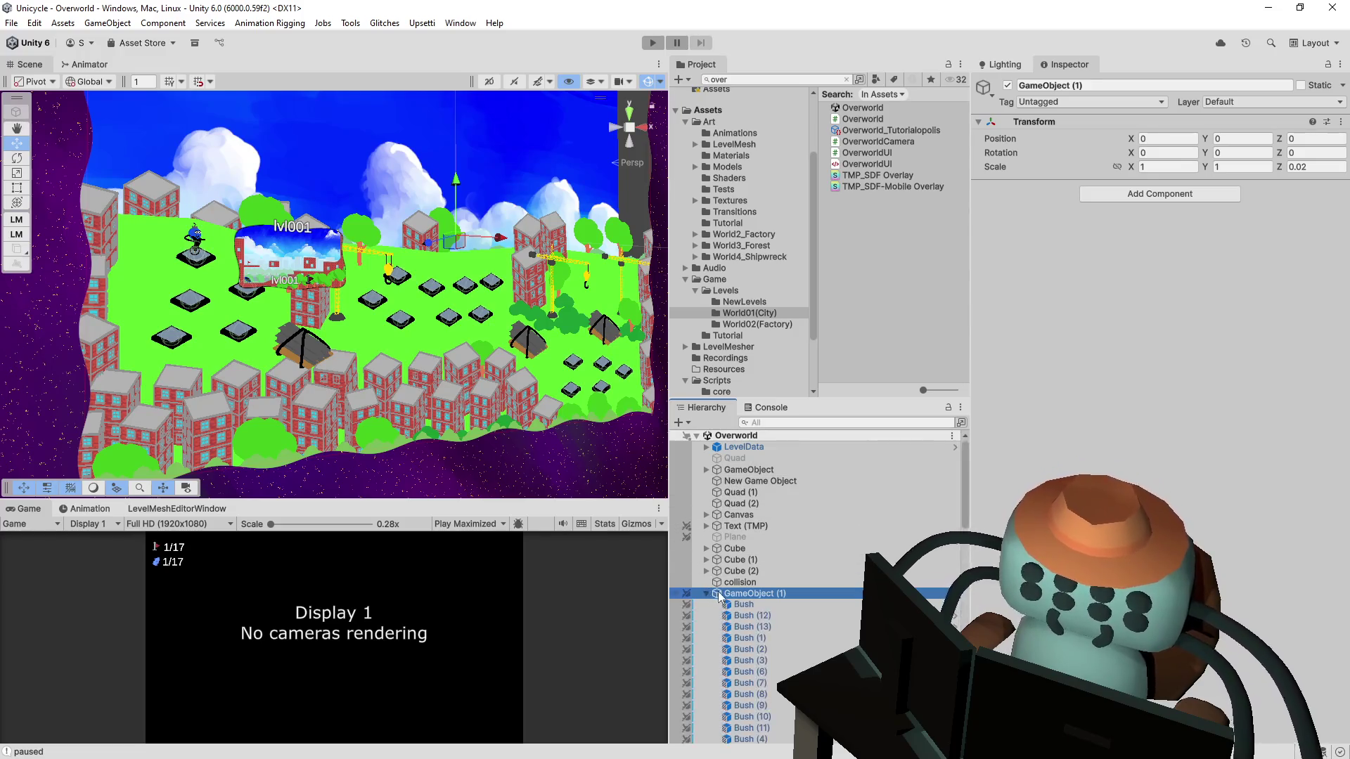
pyautogui.click(706, 594)
pyautogui.click(810, 79)
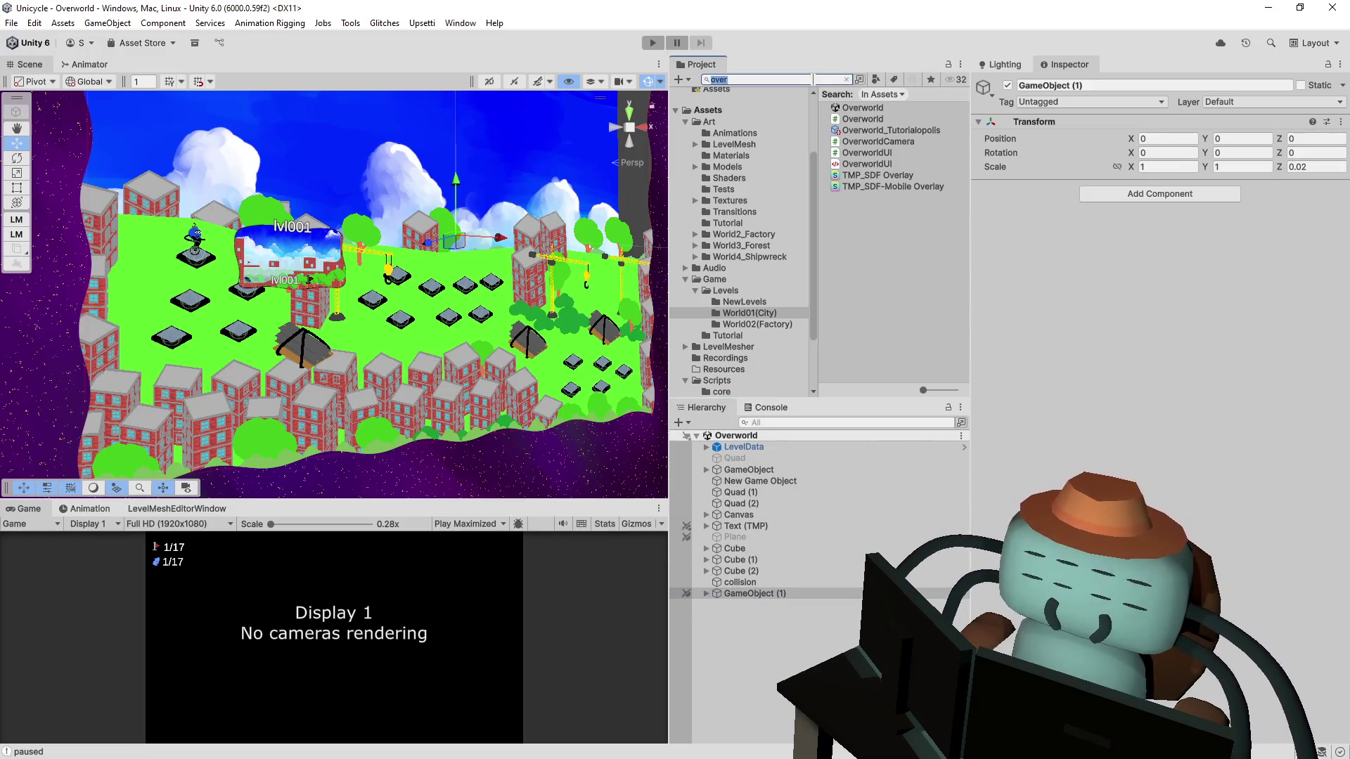
# Step: Open the GameManager prefab via a 'gamem' search and set its Camera offset Z to -20
pyautogui.write('gamem')
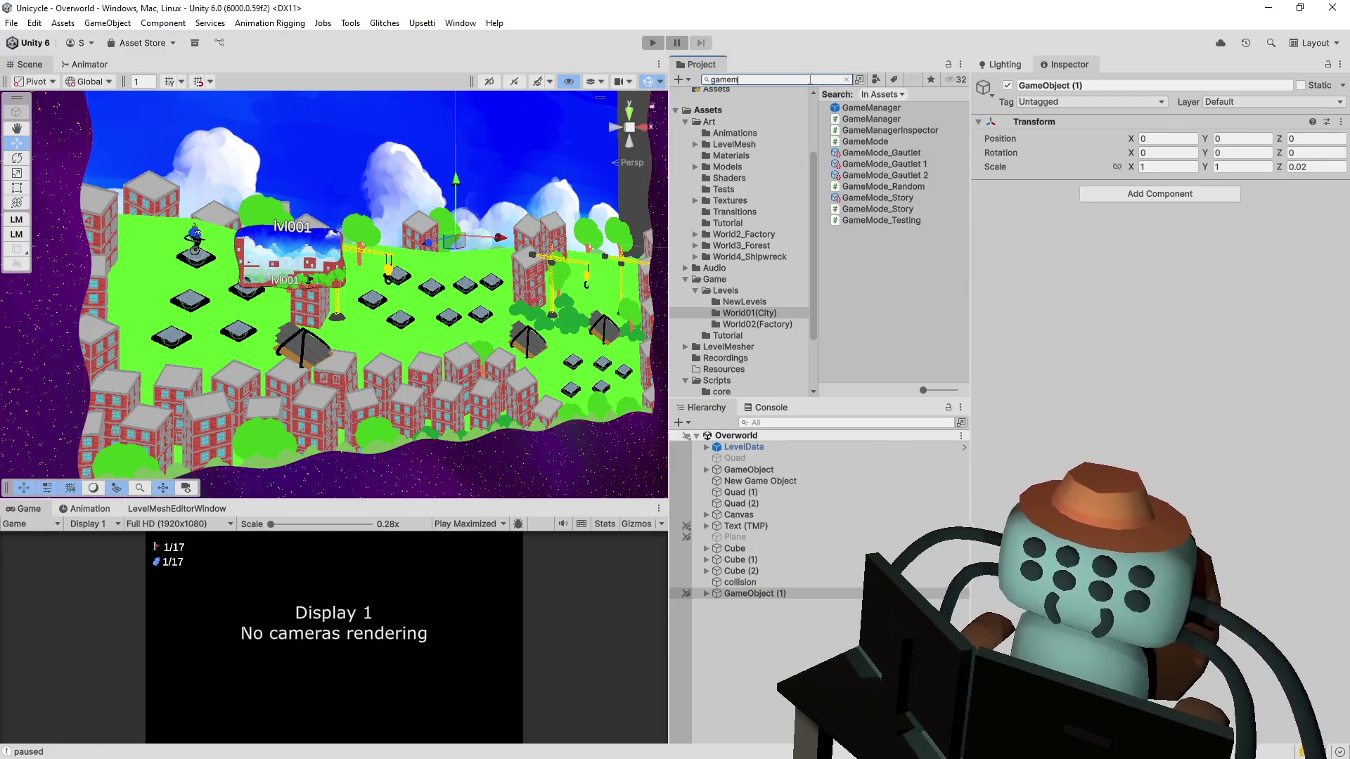
pyautogui.click(846, 107)
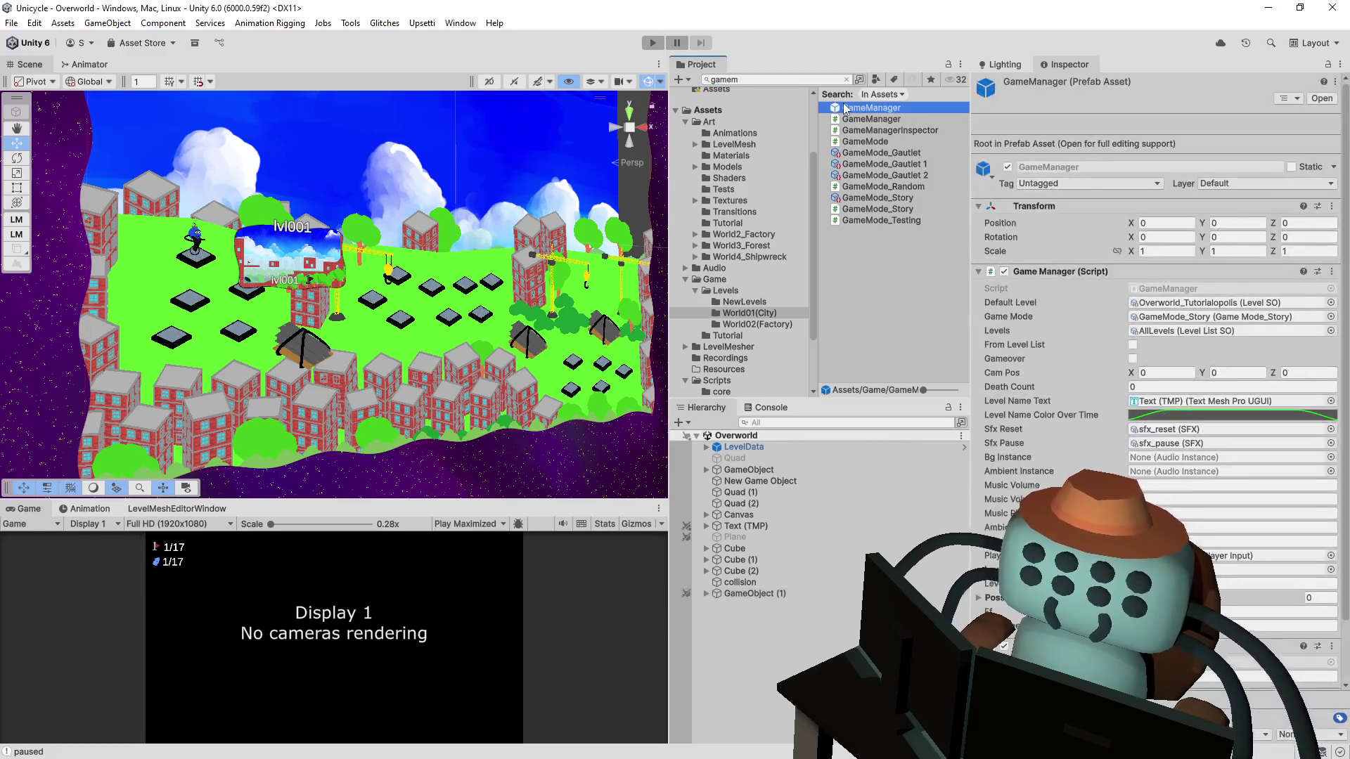
pyautogui.doubleClick(846, 108)
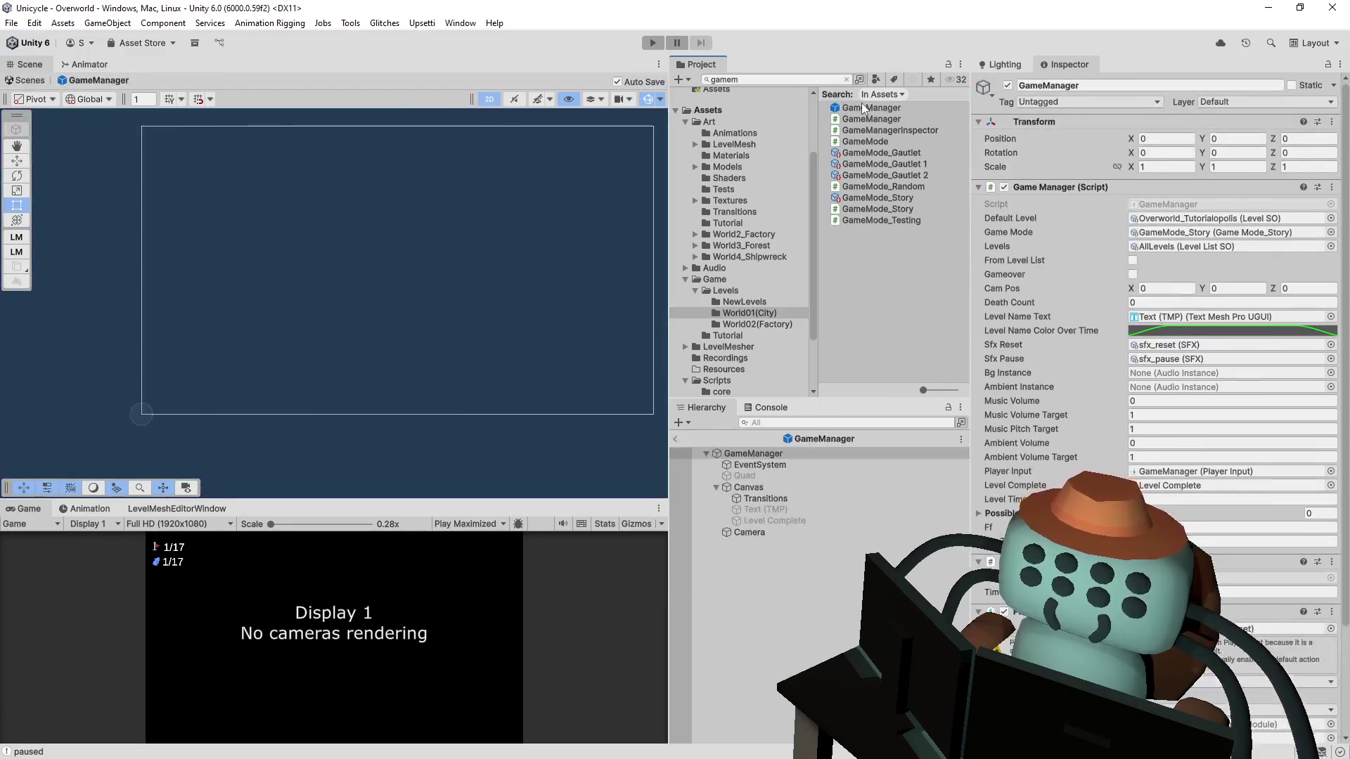
pyautogui.click(798, 534)
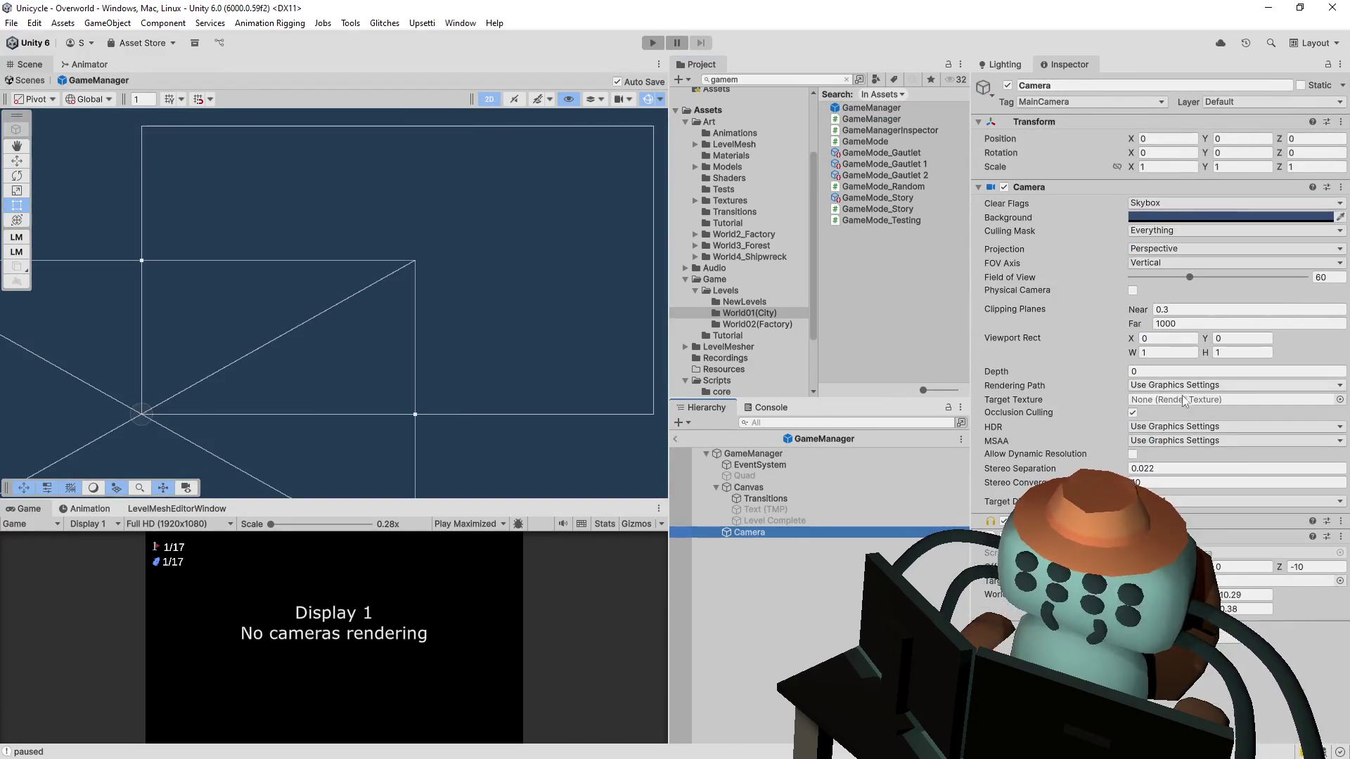
pyautogui.click(1298, 567)
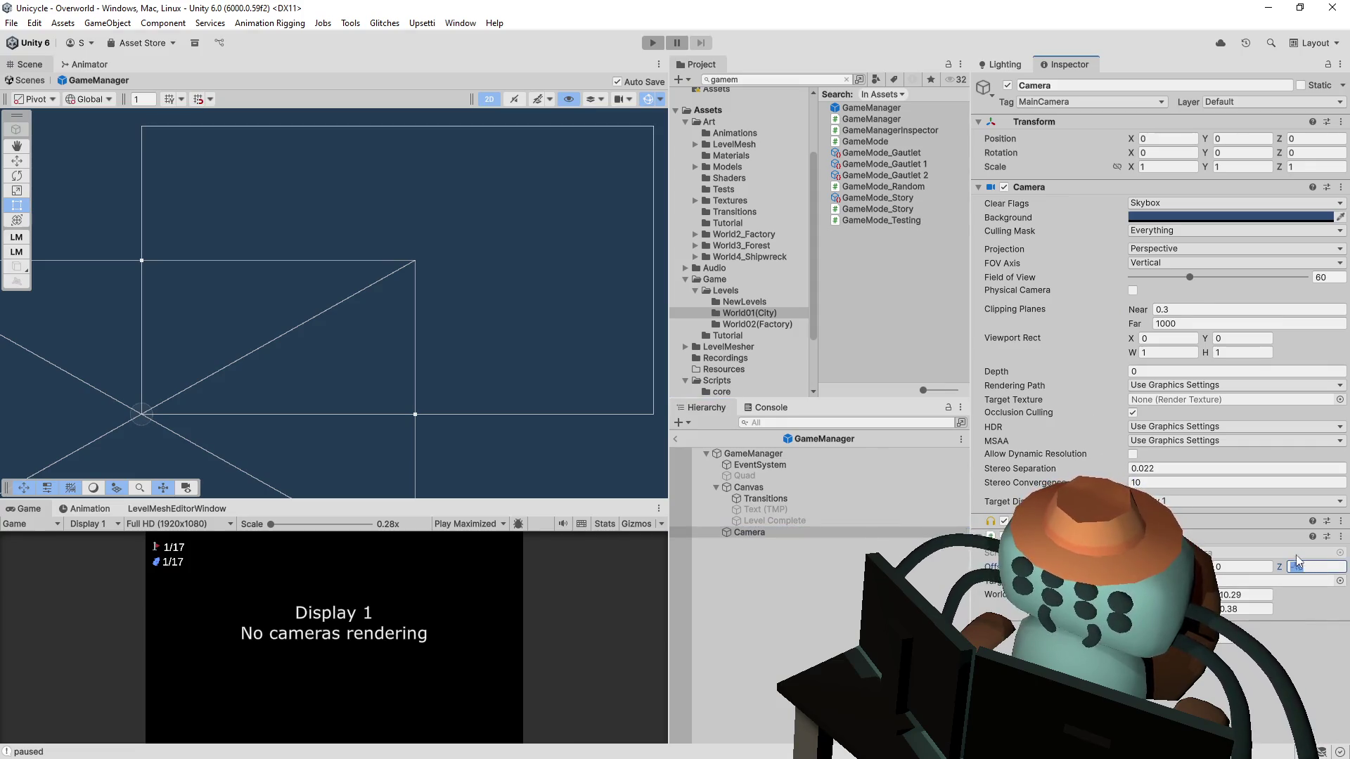
pyautogui.write('-20')
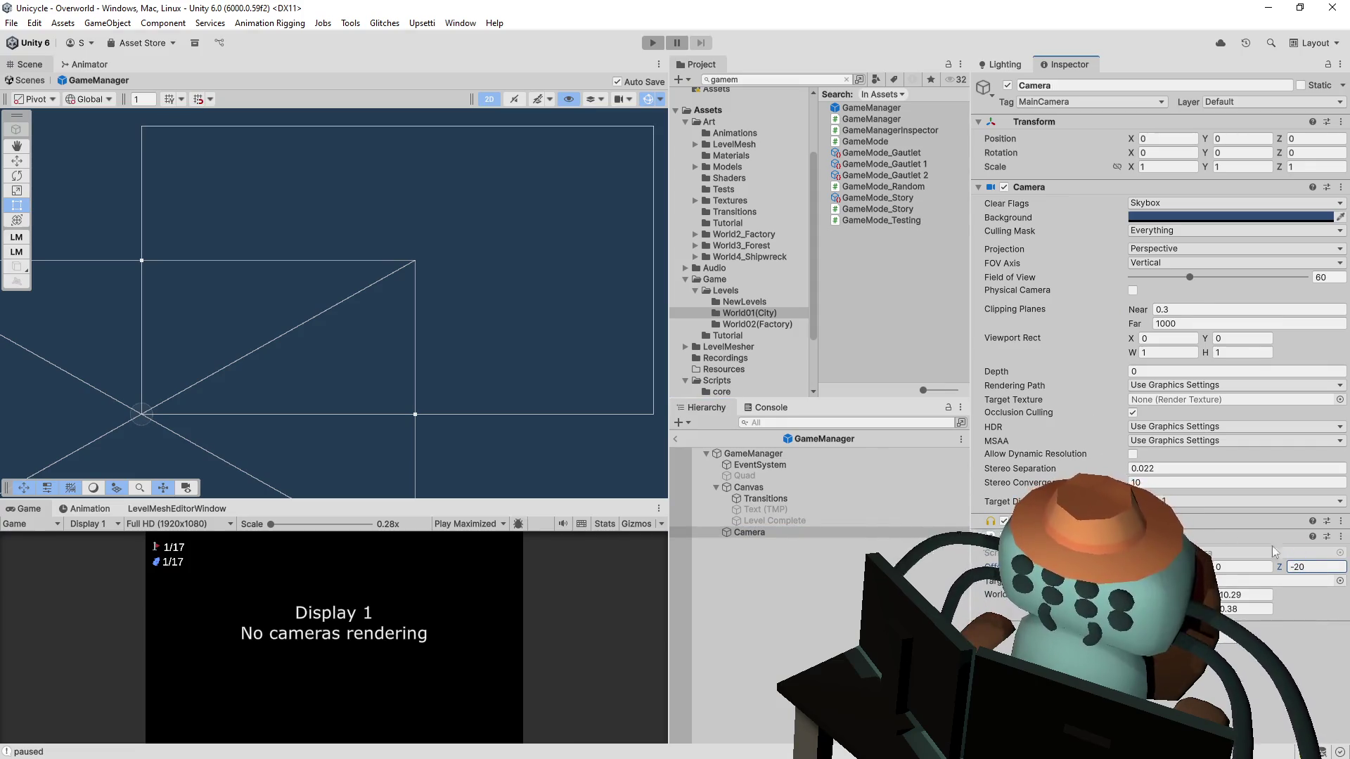
# Step: Playtest the -20 offset, then change the Camera offset Z to -15 and play again
pyautogui.click(647, 40)
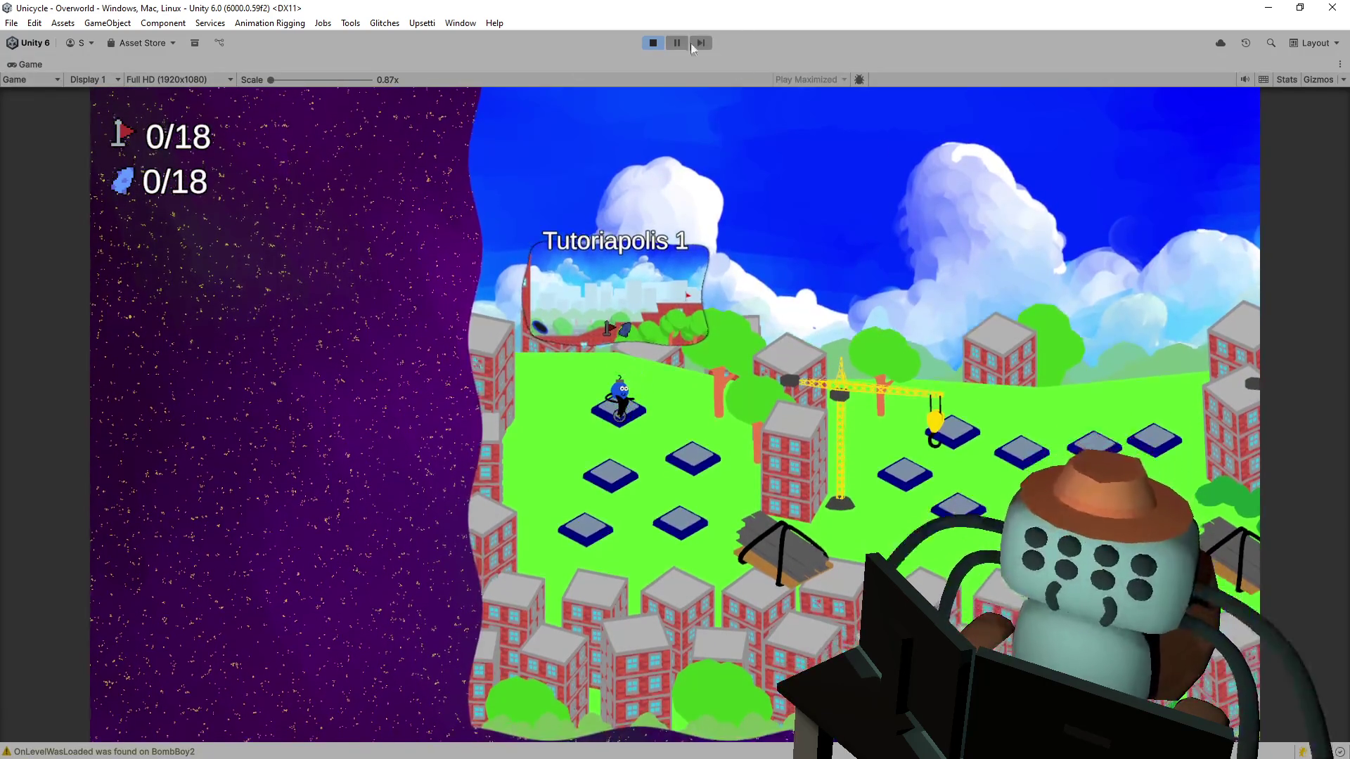
pyautogui.click(653, 43)
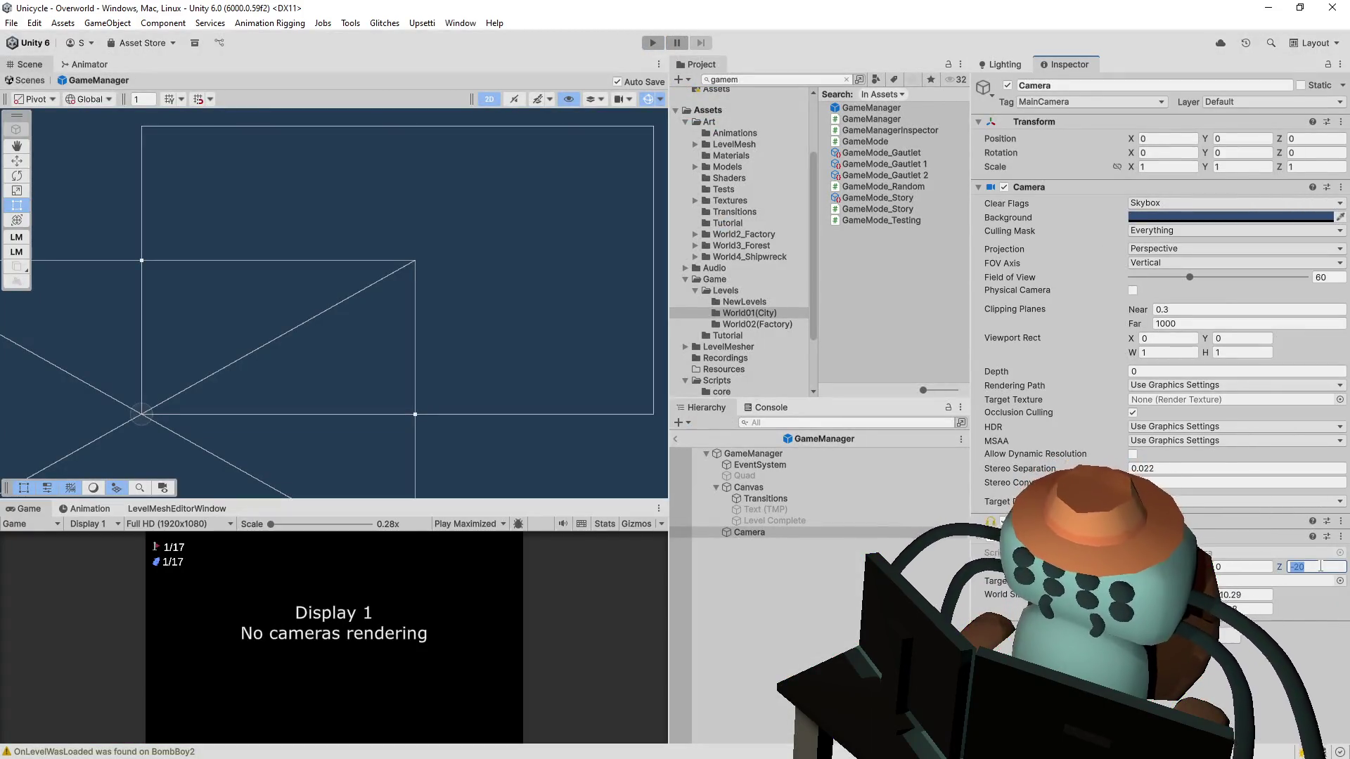
pyautogui.press('BackSpace')
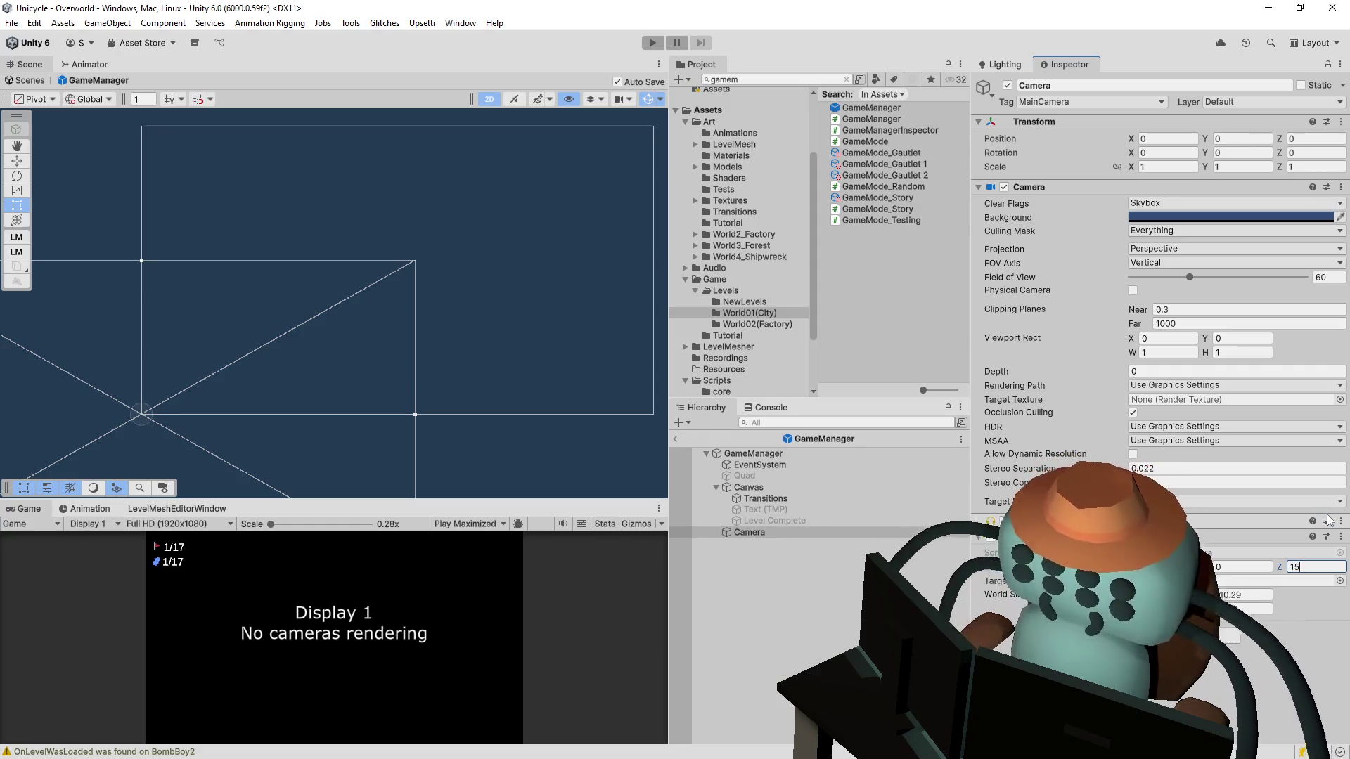
pyautogui.write('-15')
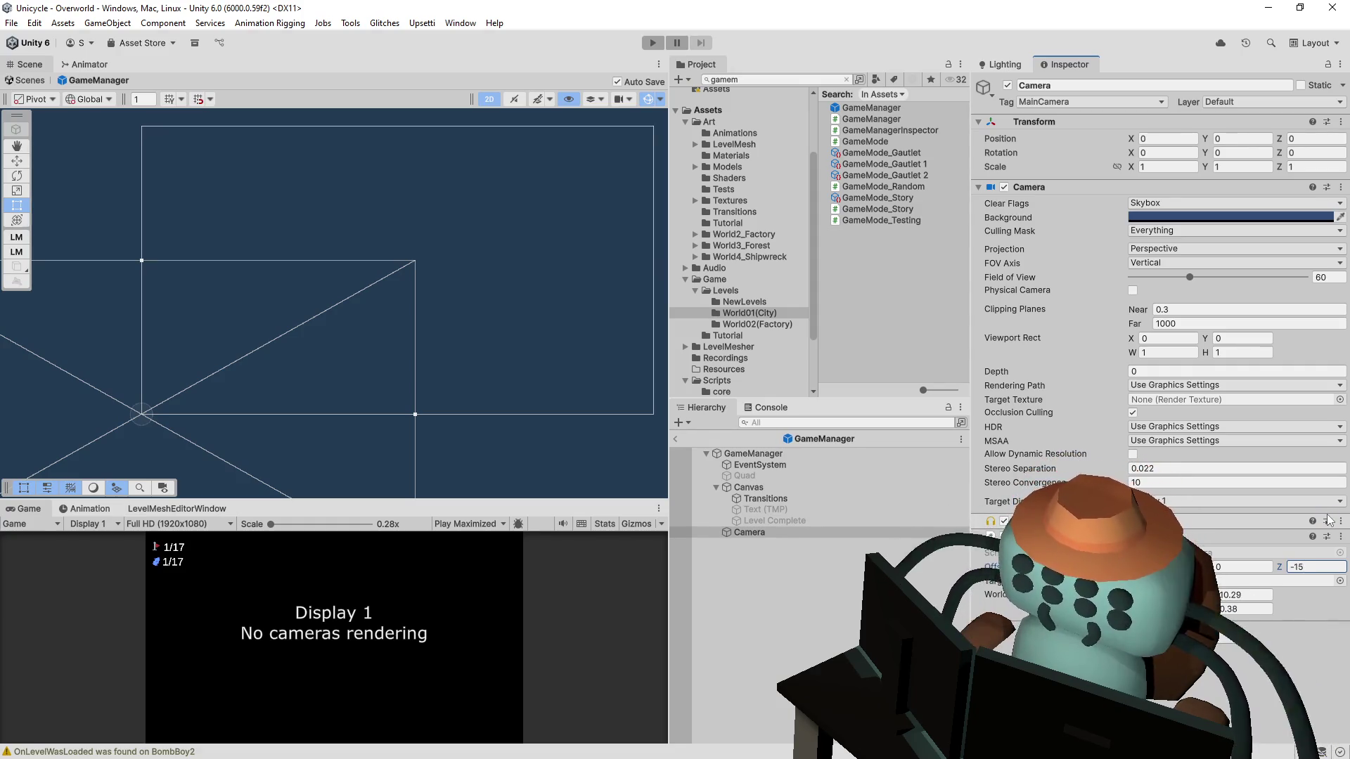
pyautogui.click(652, 43)
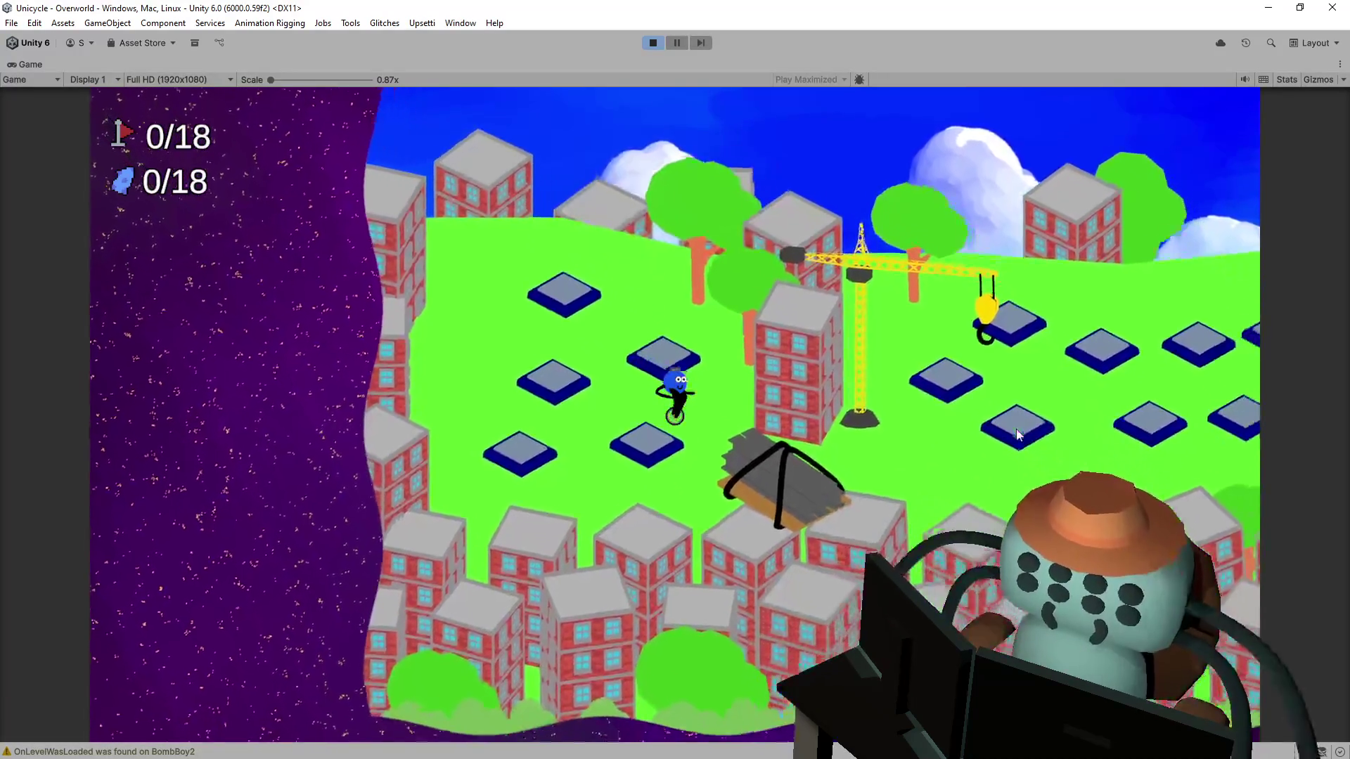
pyautogui.press('Right')
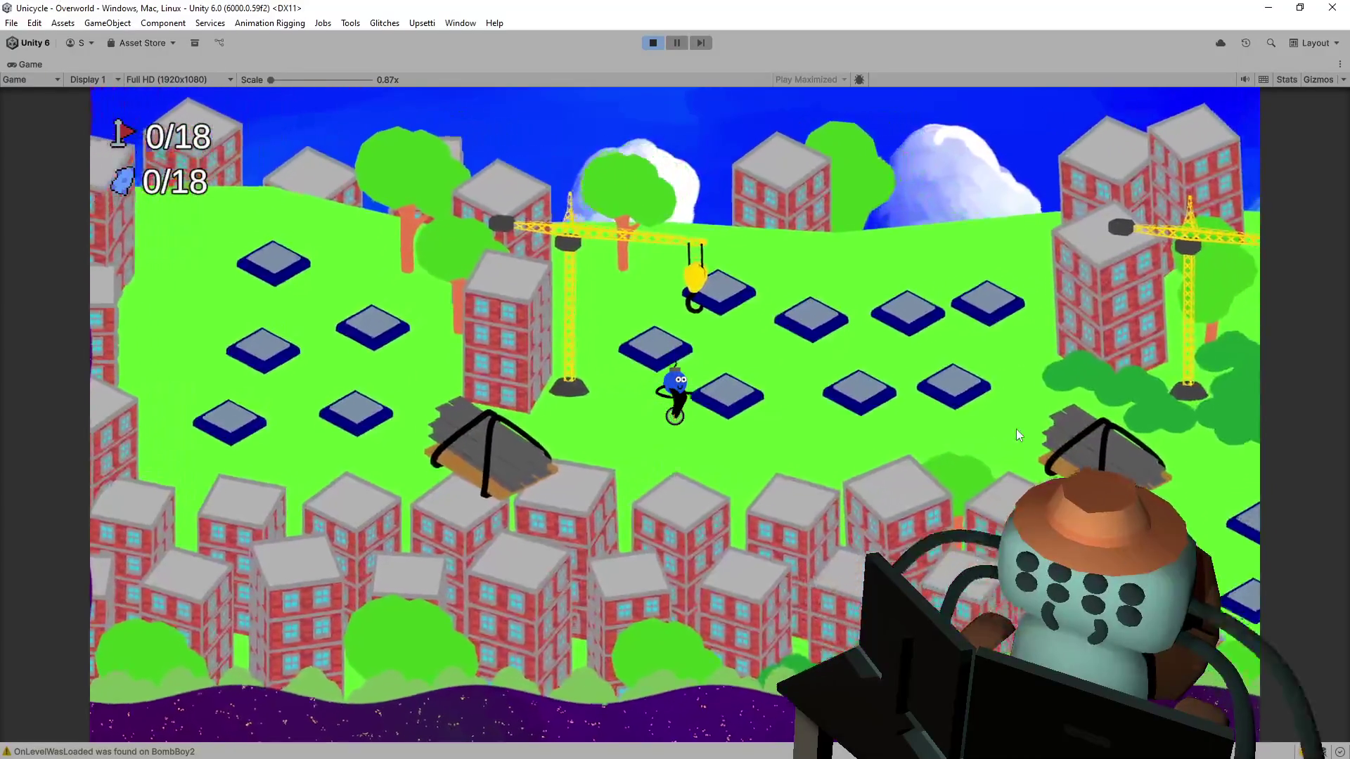
pyautogui.press('Right')
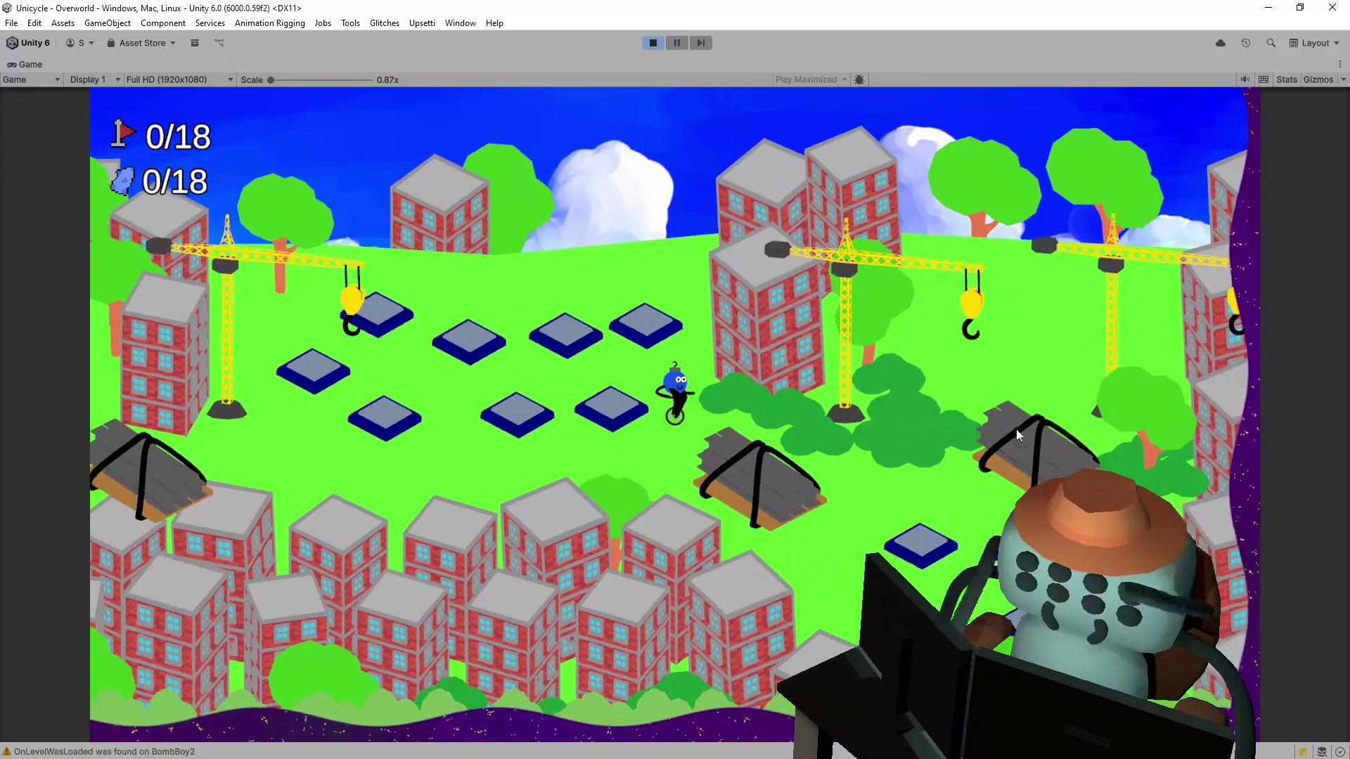
pyautogui.press('Left')
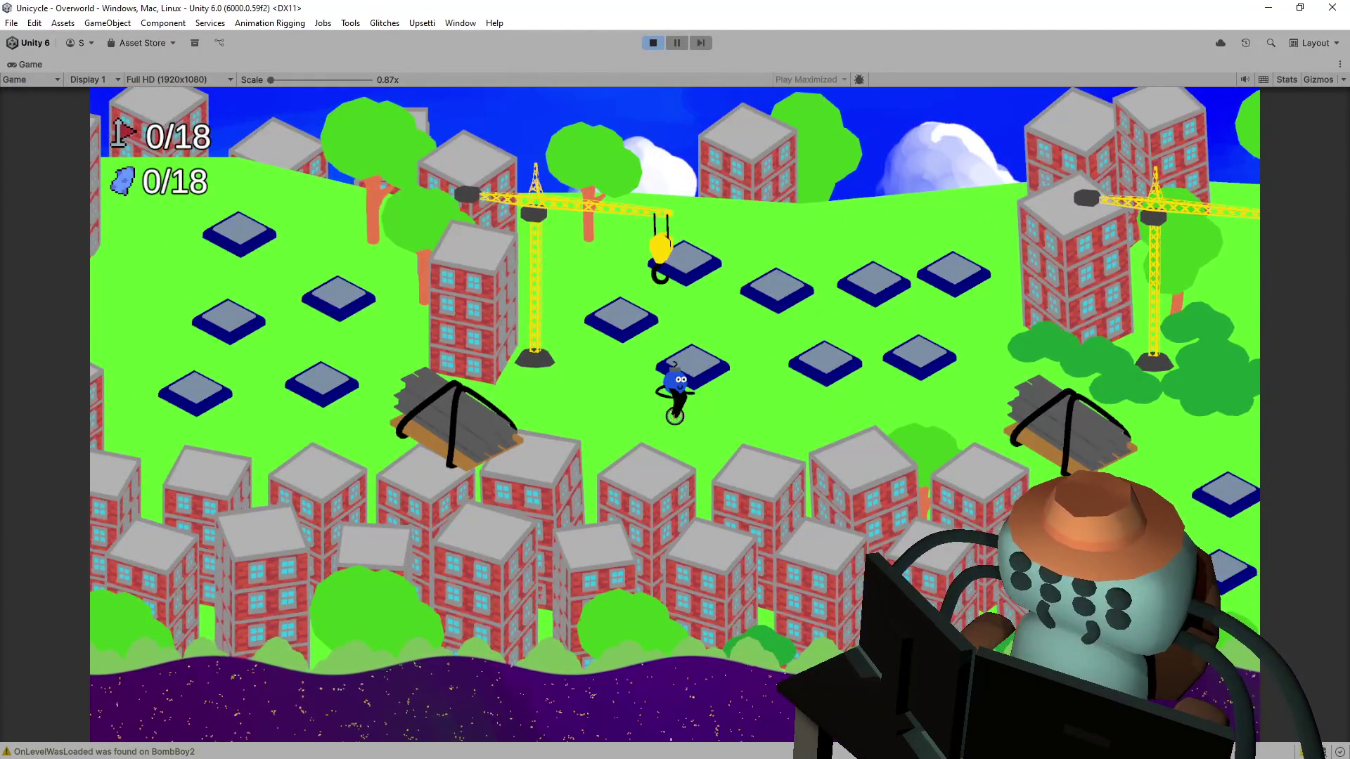
pyautogui.click(652, 44)
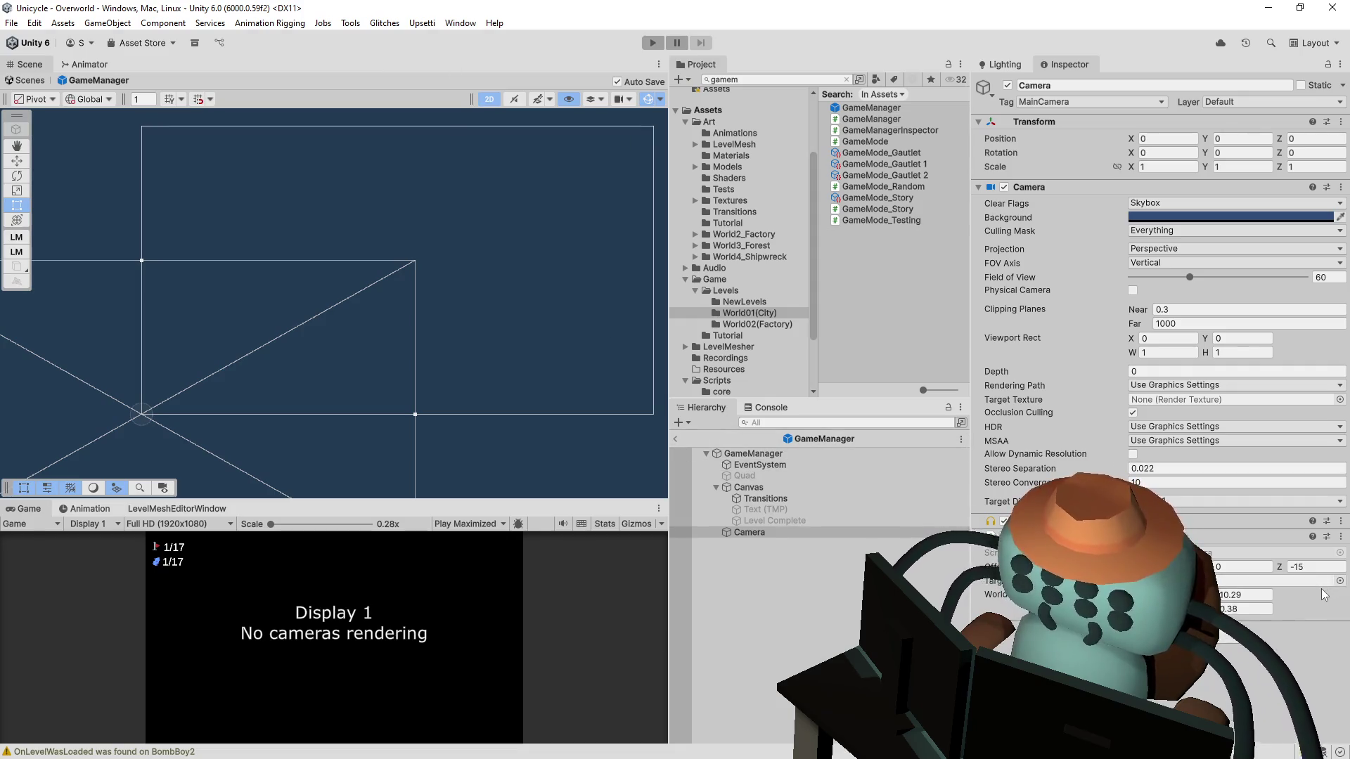
# Step: Return from Prefab Mode to the Overworld scene and make LevelData's Quad visible
pyautogui.click(674, 440)
pyautogui.moveTo(415, 295); pyautogui.dragTo(426, 207)
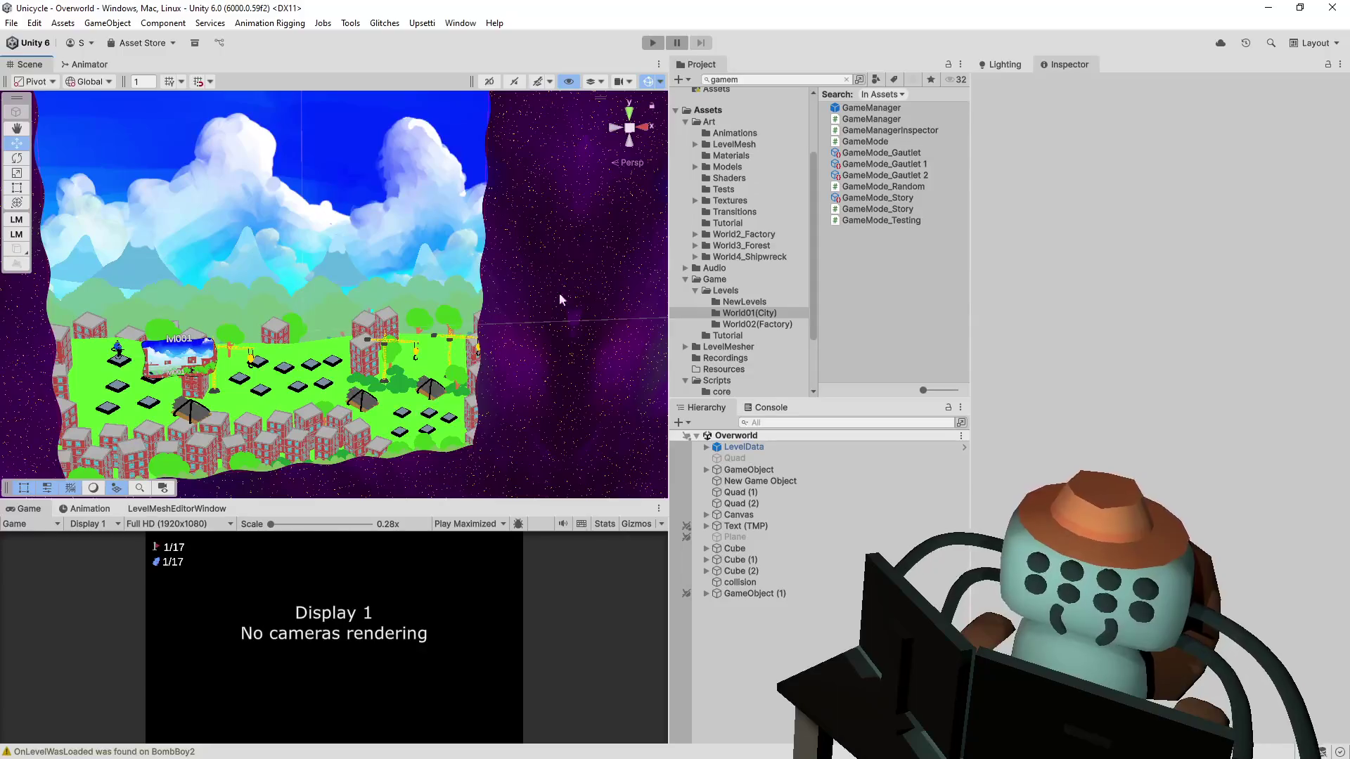
pyautogui.click(738, 515)
pyautogui.click(705, 447)
pyautogui.click(674, 457)
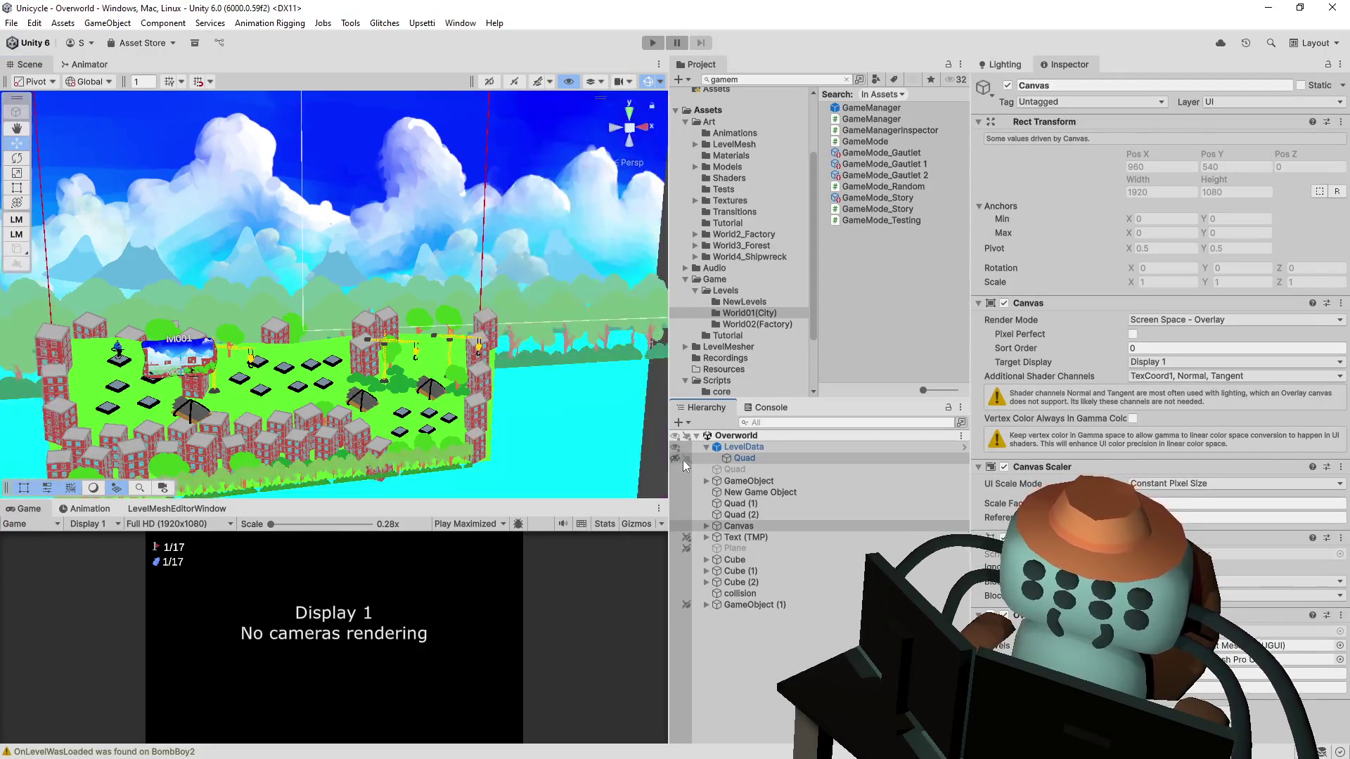
# Step: Orbit and zoom the Scene view around the city level, then select LevelData
pyautogui.moveTo(502, 345); pyautogui.dragTo(558, 325)
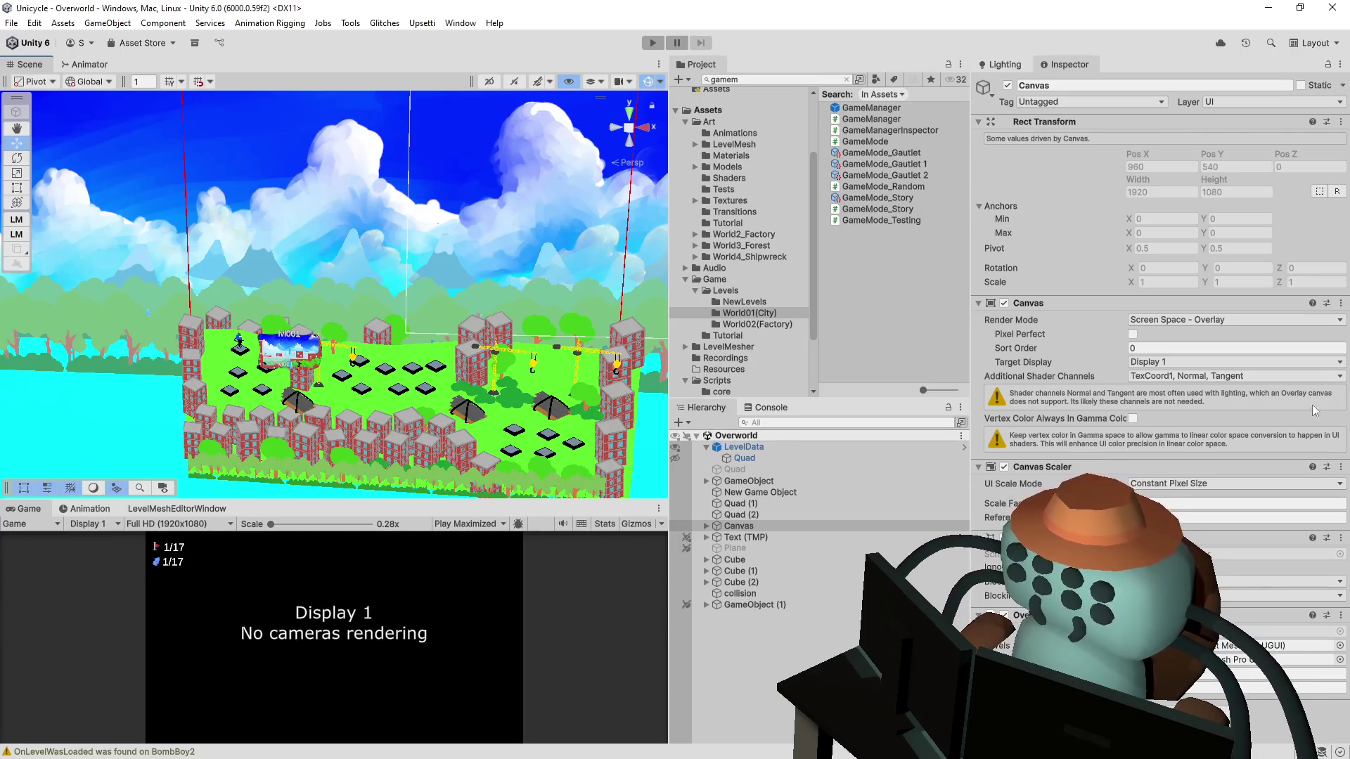
pyautogui.moveTo(475, 195); pyautogui.dragTo(473, 254)
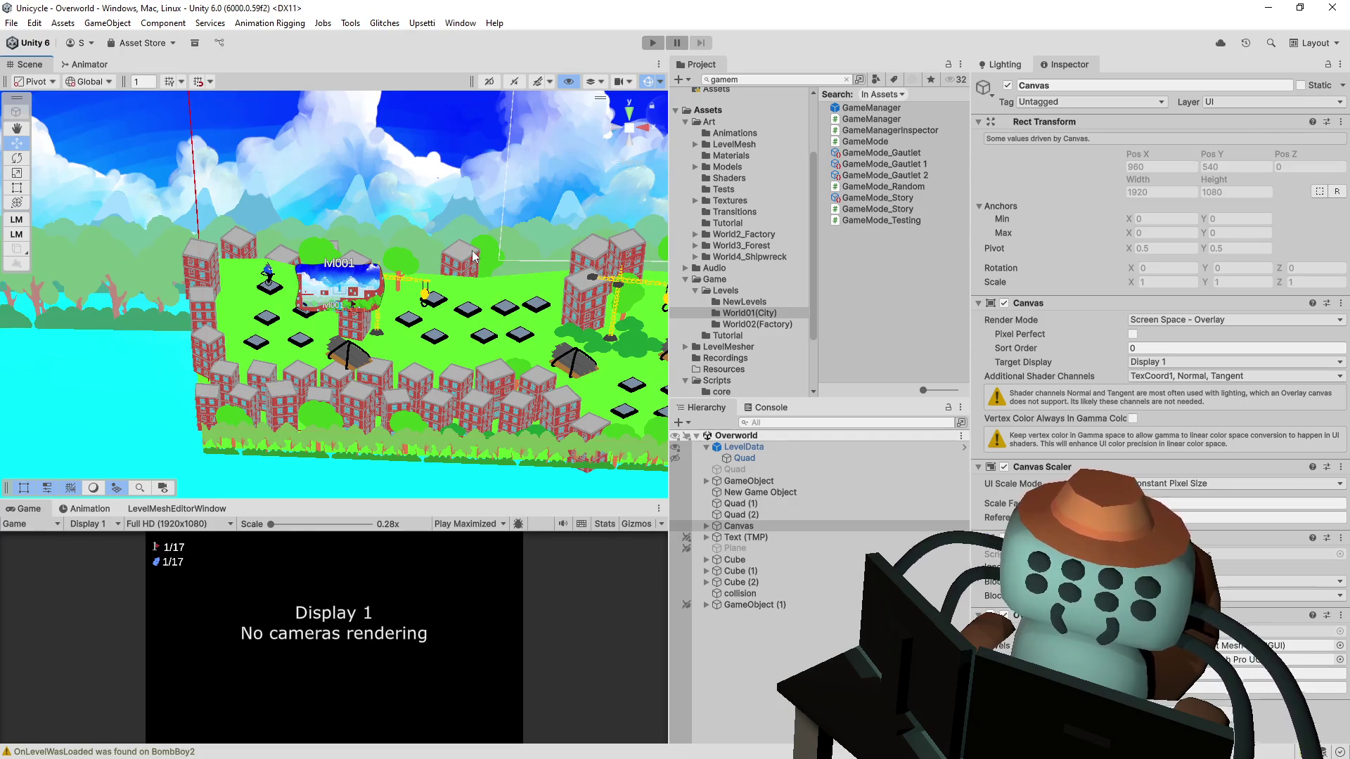
pyautogui.scroll(5, 471, 250)
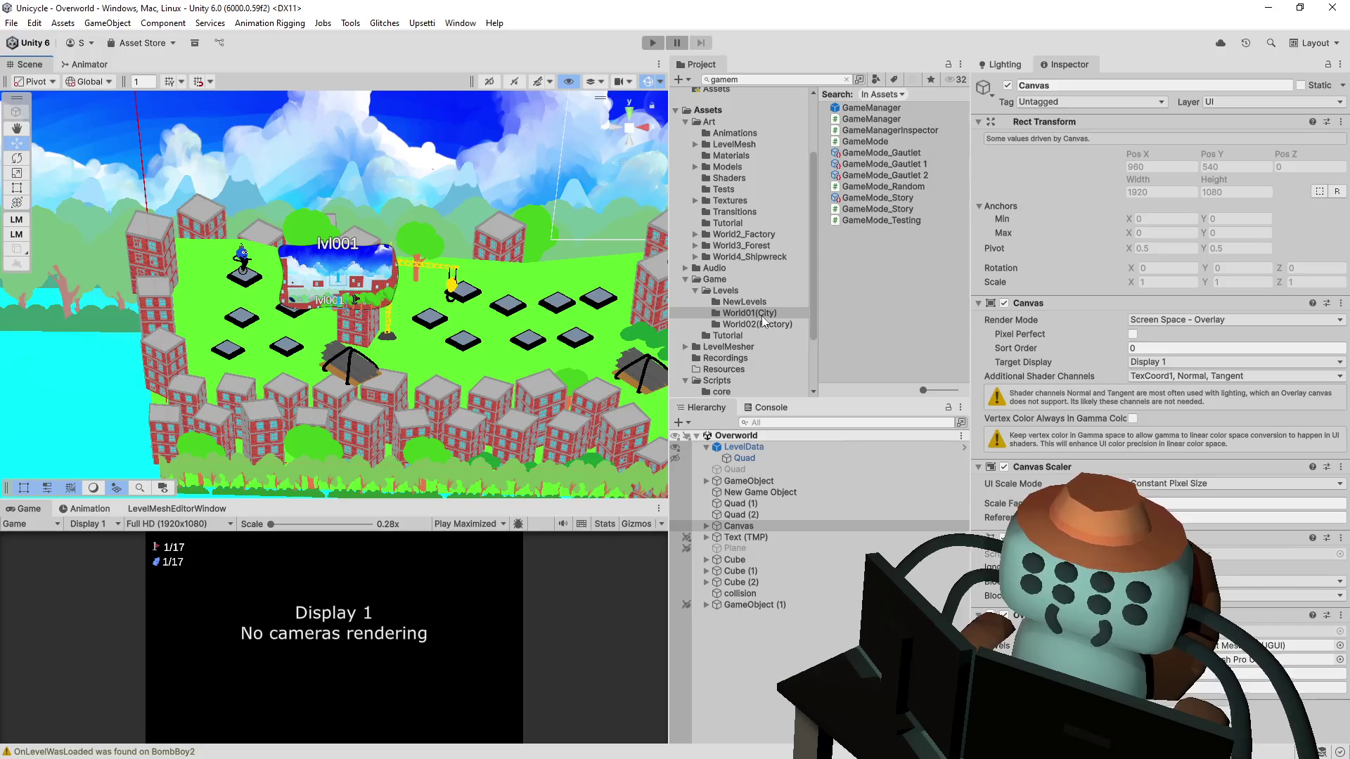
pyautogui.click(781, 450)
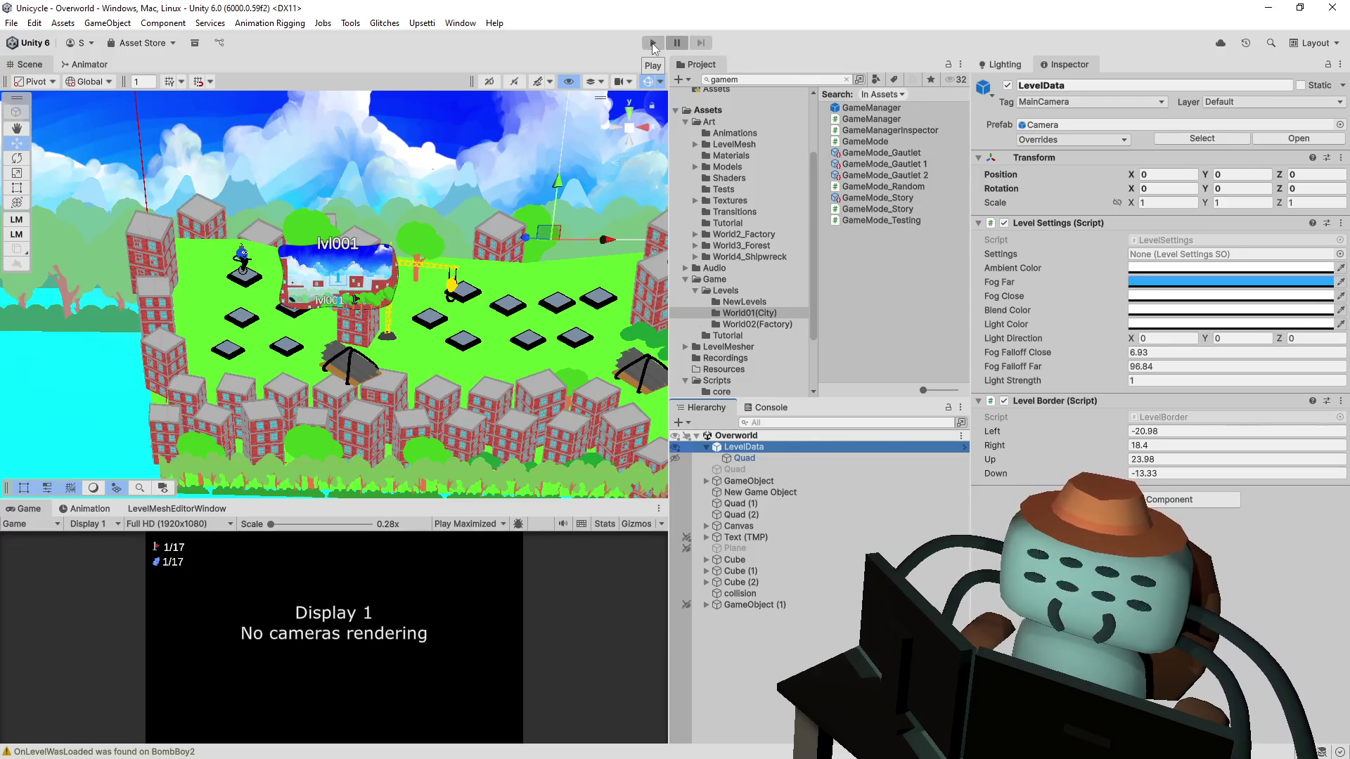
pyautogui.click(762, 78)
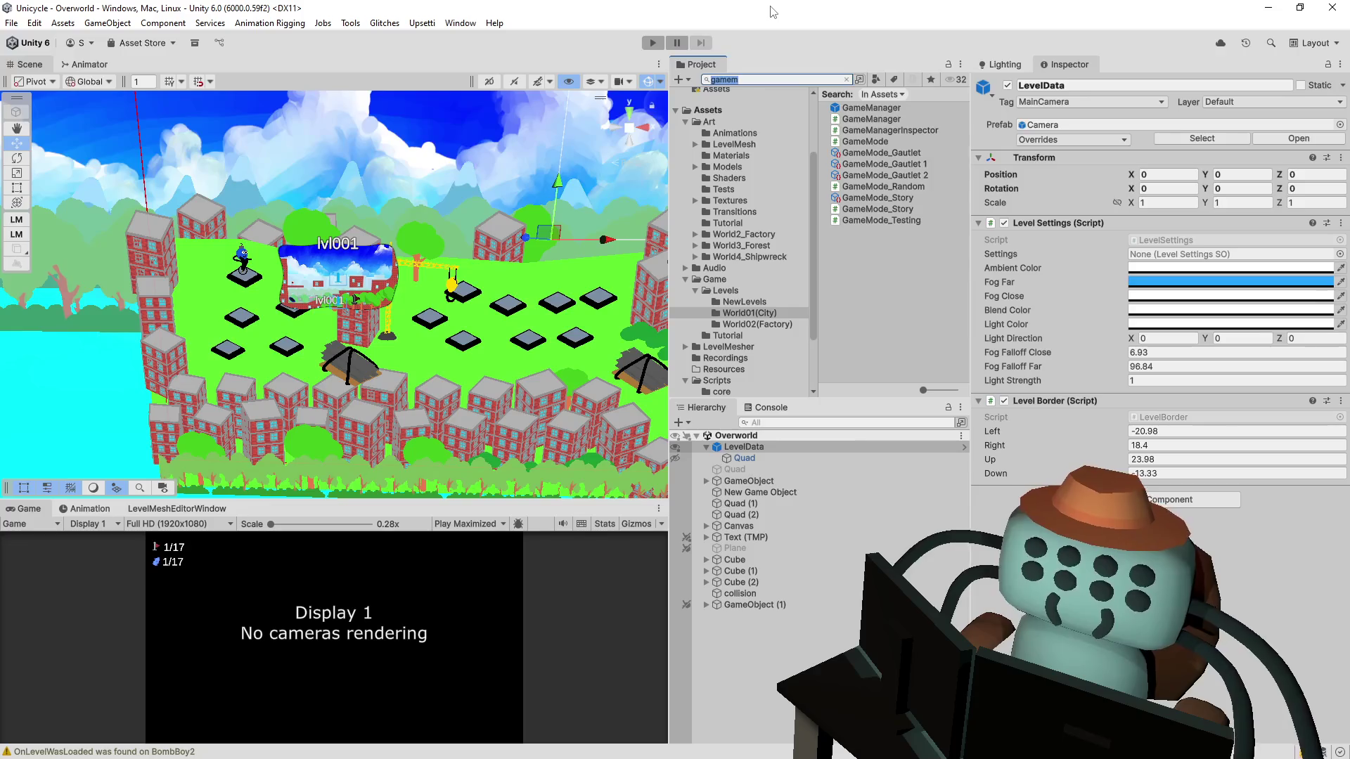
# Step: Open the MainMenu scene from the 'menu' search results and playtest its New File screen
pyautogui.write('menu')
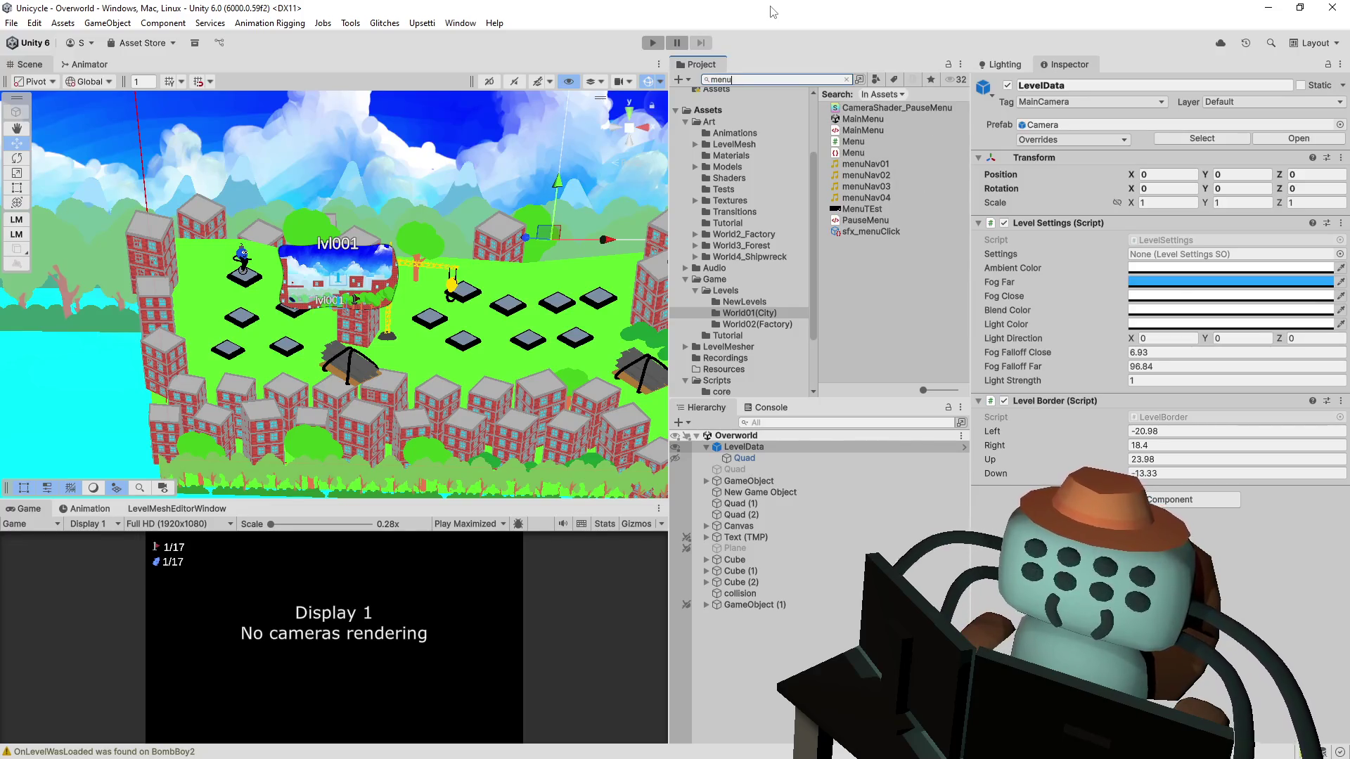
pyautogui.press('Down')
pyautogui.press('Down')
pyautogui.press('Return')
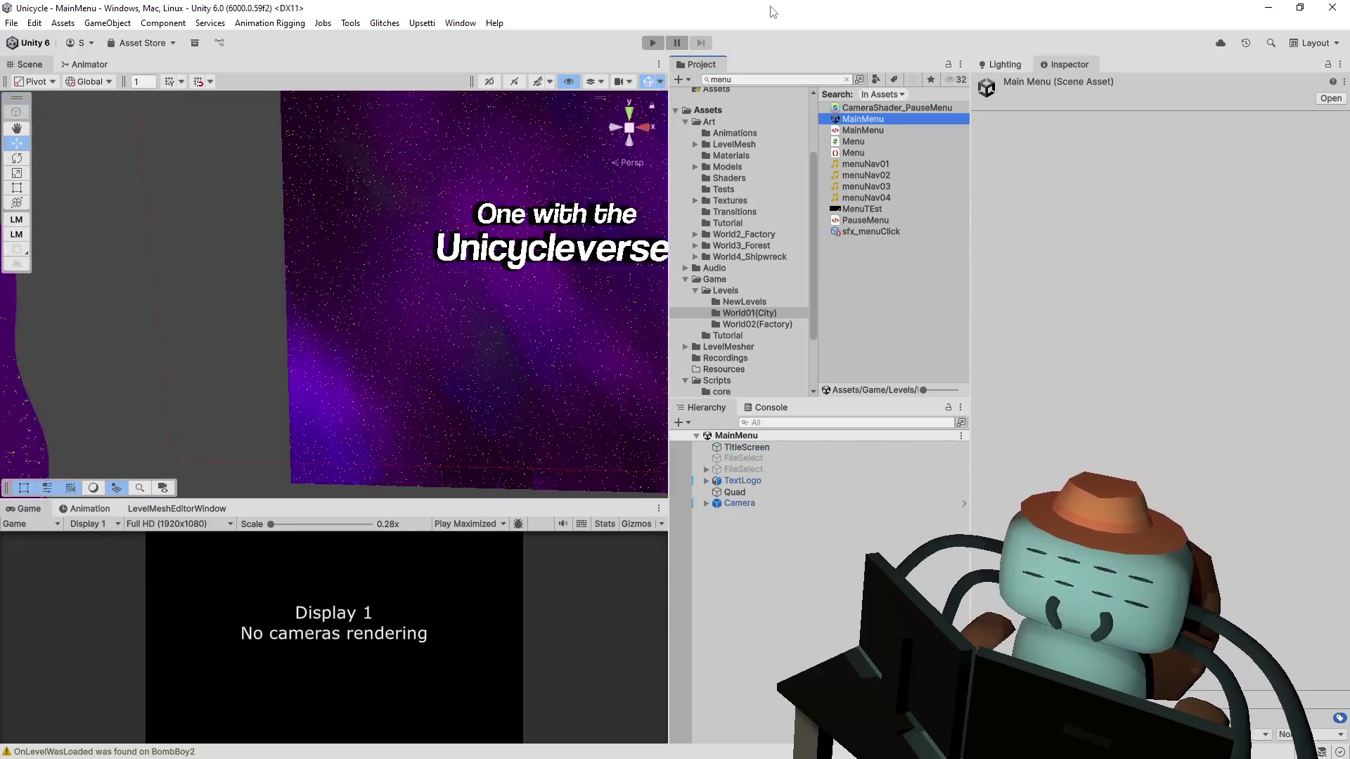
pyautogui.click(652, 43)
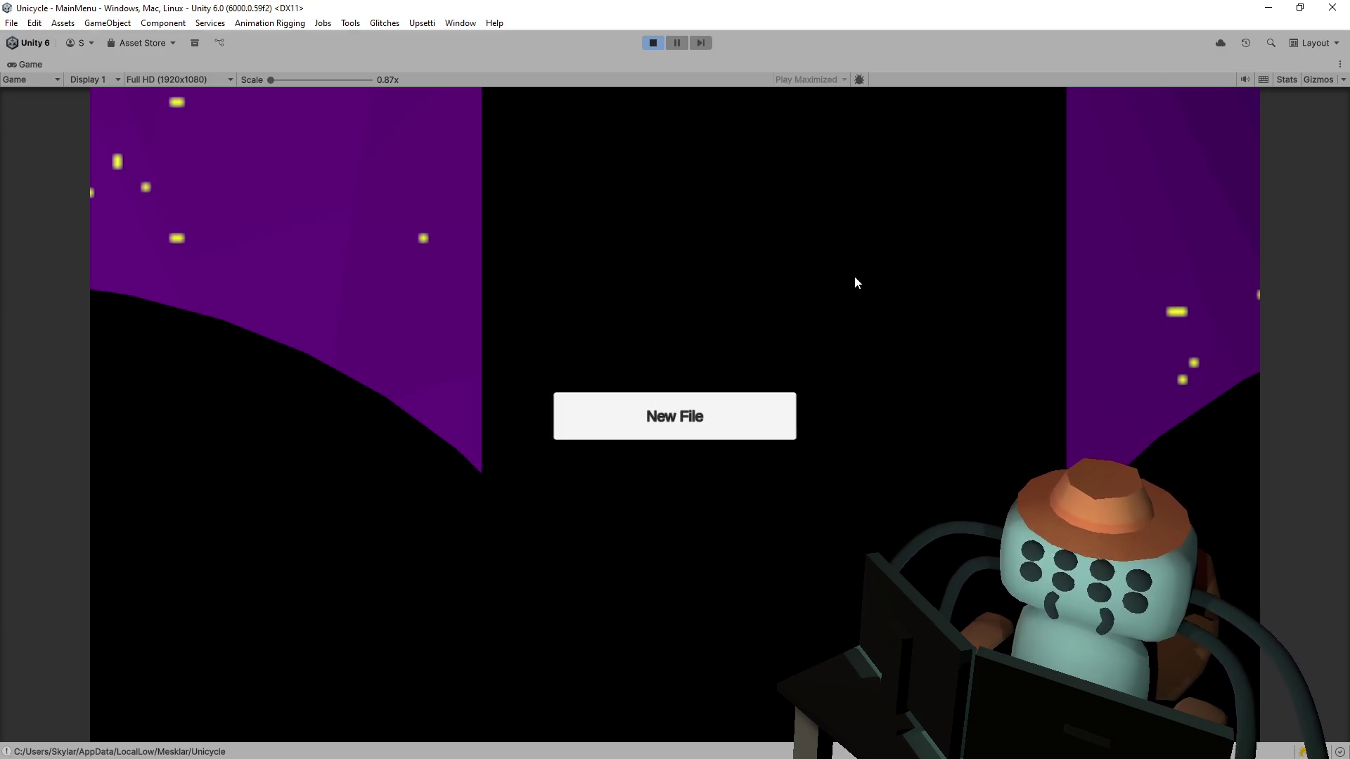
pyautogui.click(655, 44)
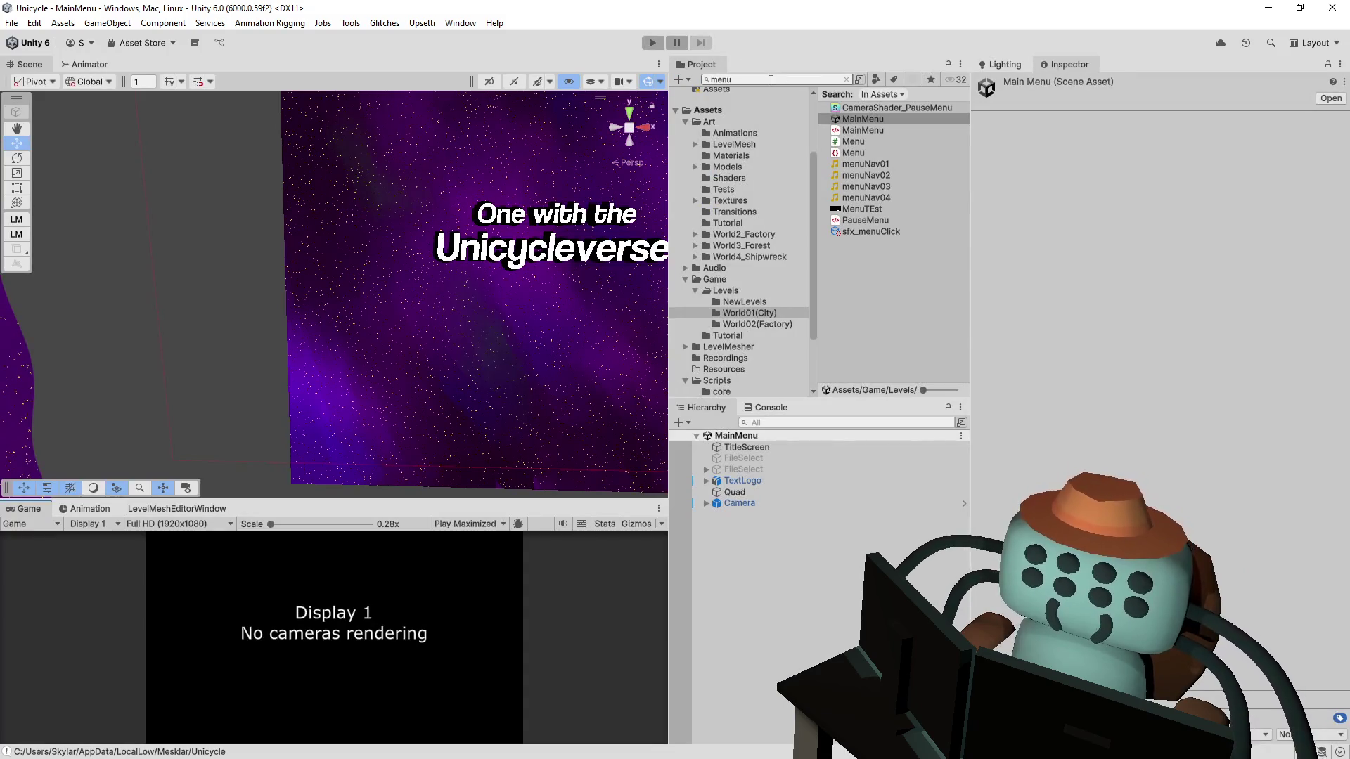
# Step: Deactivate the MainMenu Camera with its child Quad and playtest the menu without it
pyautogui.click(773, 80)
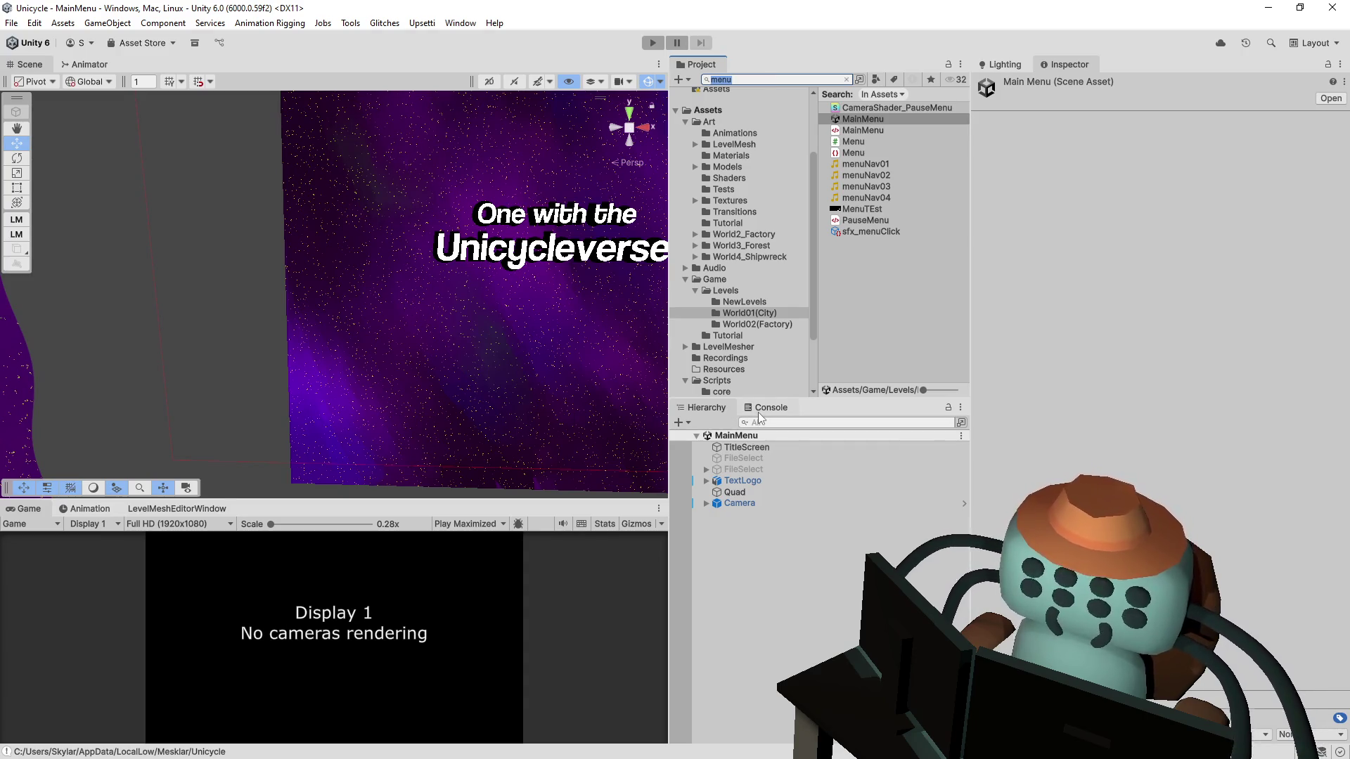
pyautogui.click(716, 503)
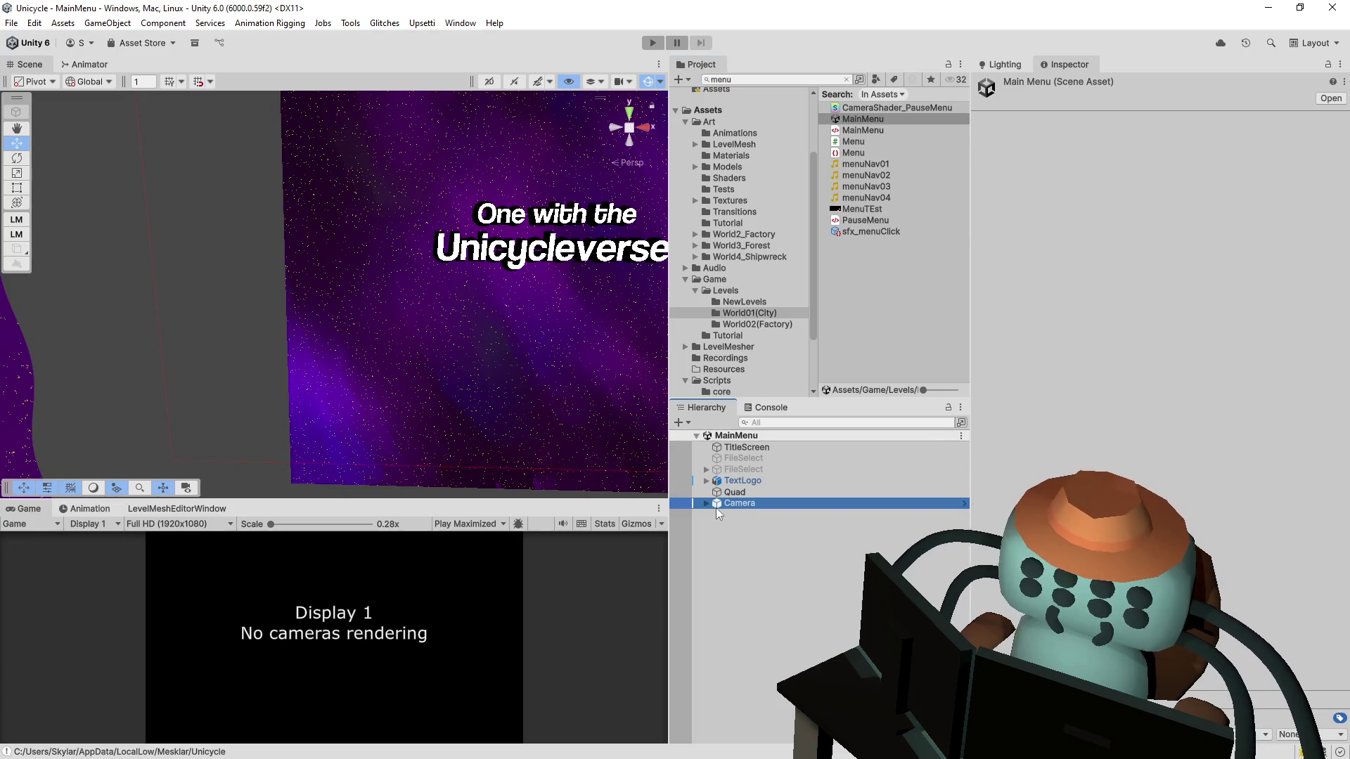
pyautogui.click(706, 504)
pyautogui.click(731, 516)
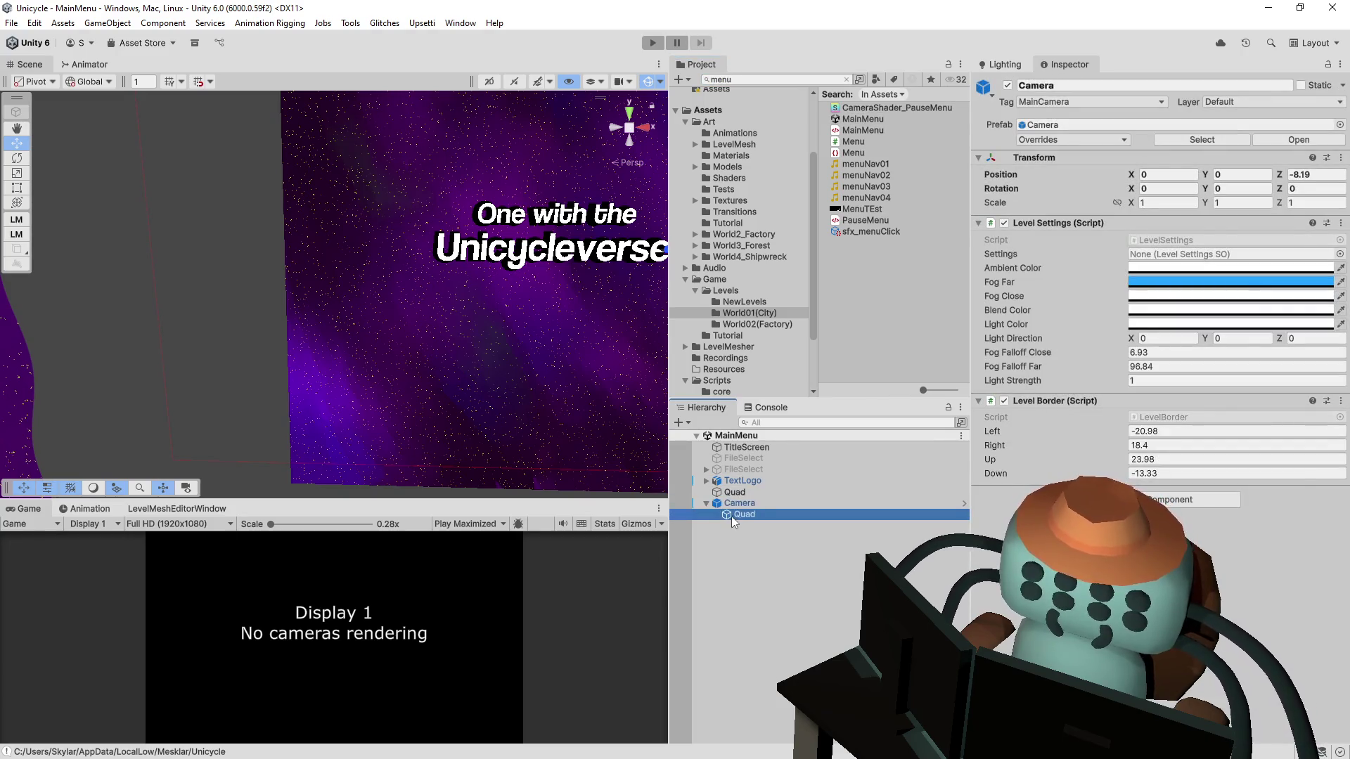
pyautogui.click(724, 503)
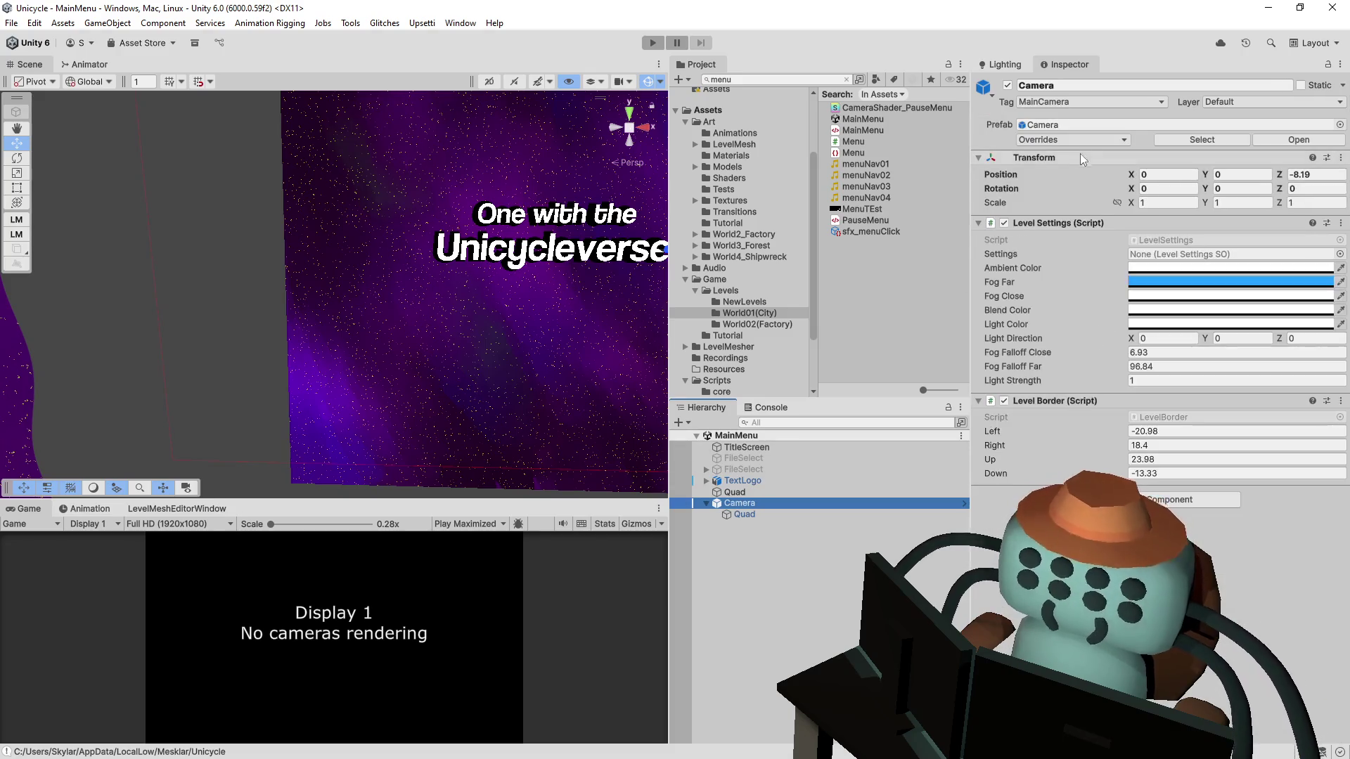
pyautogui.click(1007, 87)
pyautogui.click(808, 628)
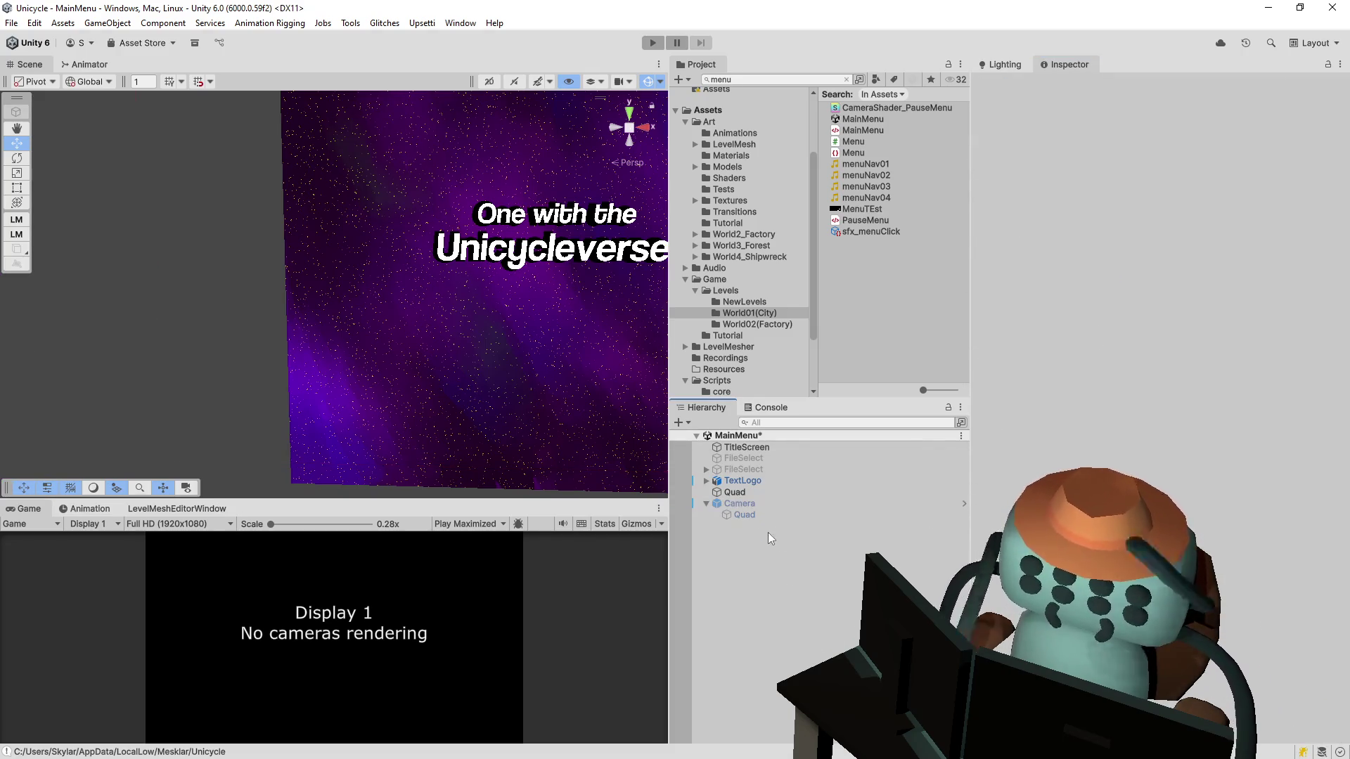
pyautogui.click(653, 42)
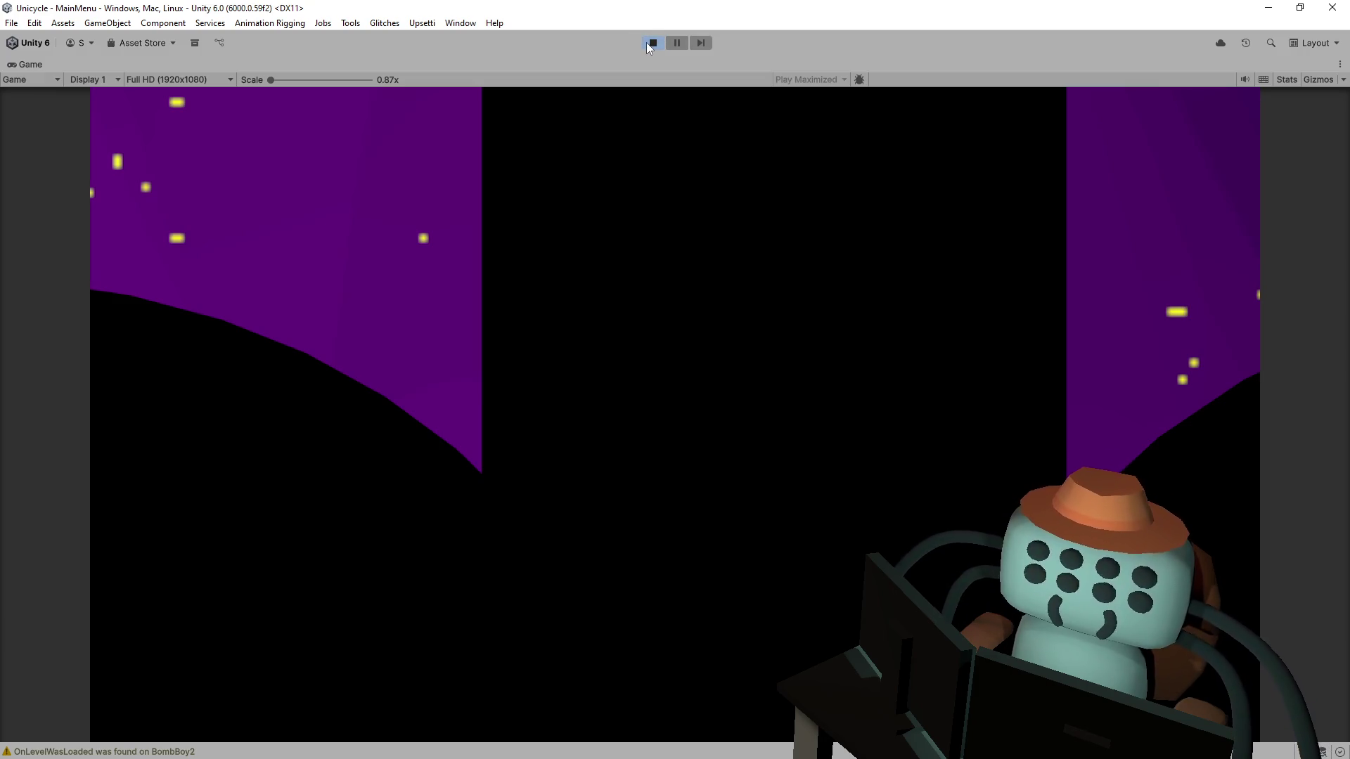
pyautogui.click(649, 44)
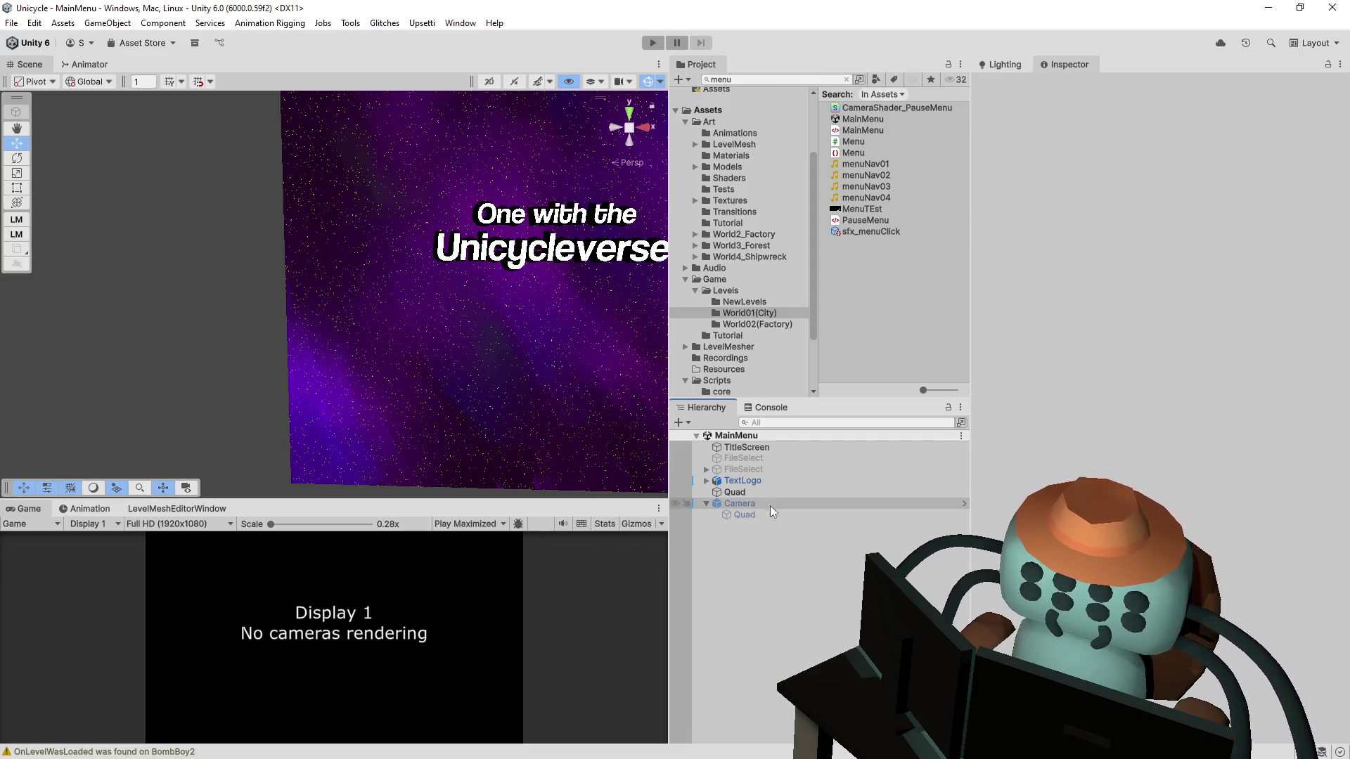
# Step: Inspect TitleScreen and locate the GameManager prefab it references
pyautogui.click(766, 447)
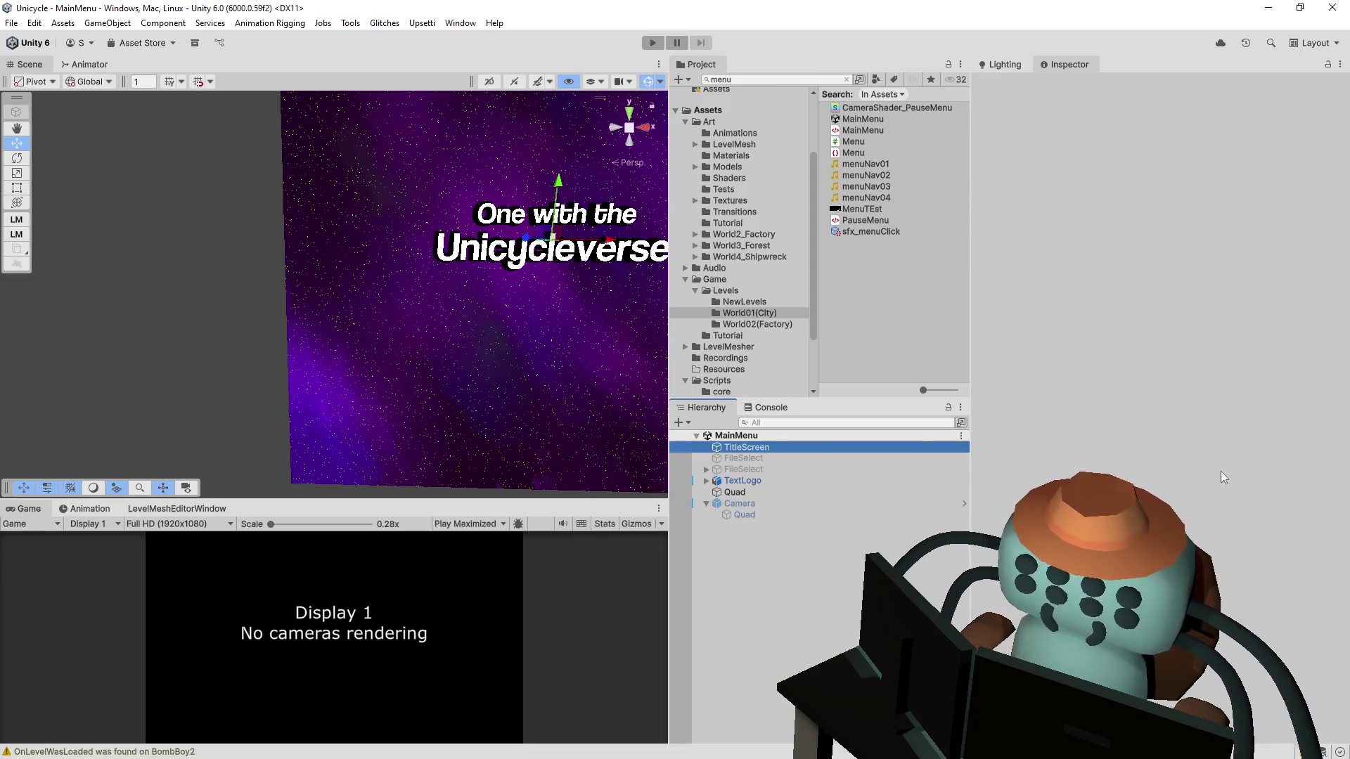
pyautogui.click(1251, 560)
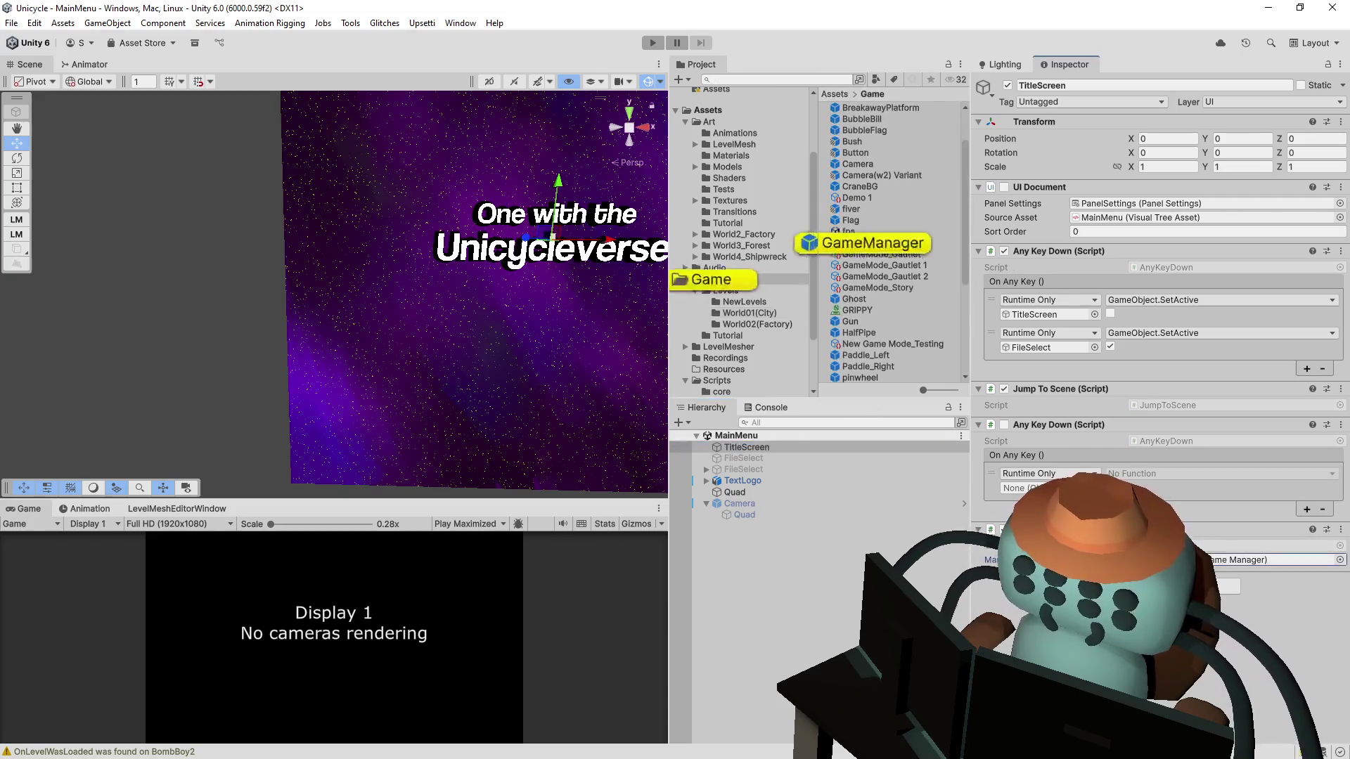
pyautogui.click(794, 601)
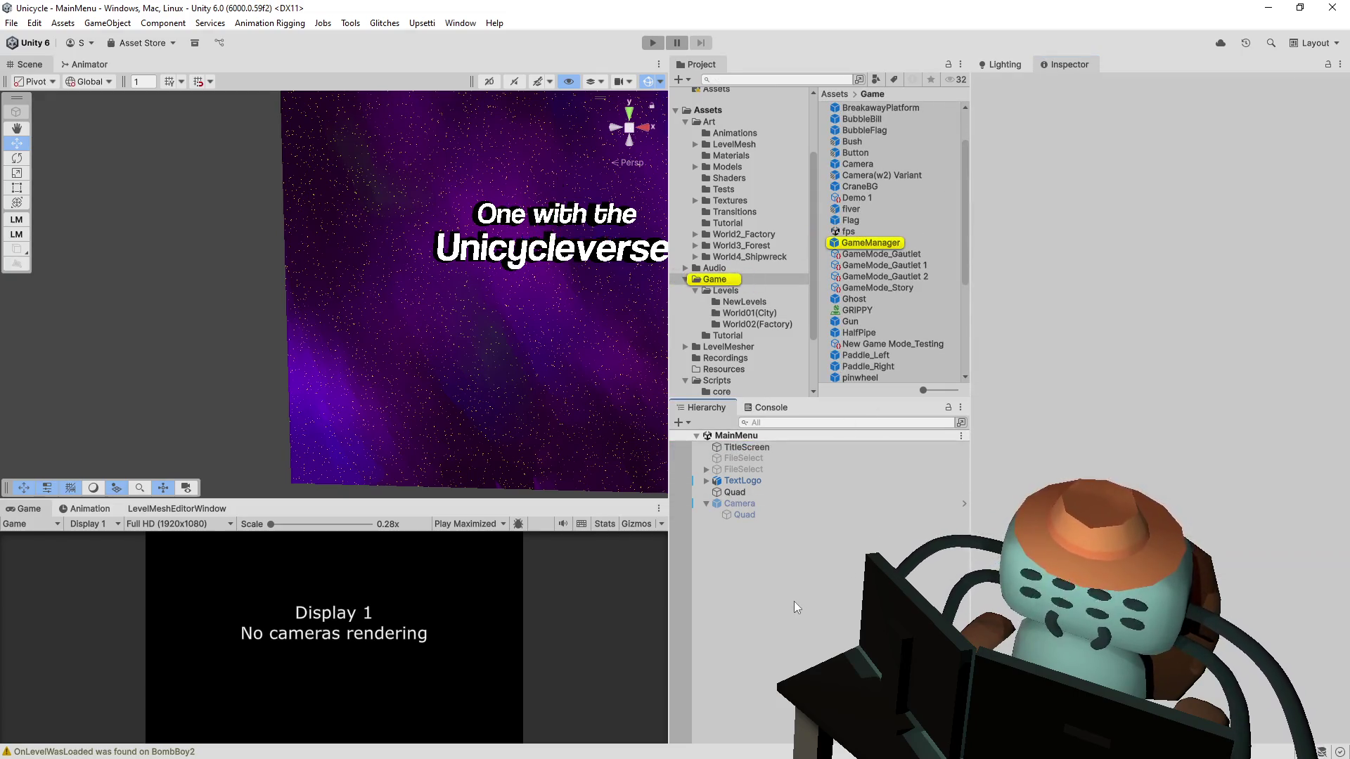
pyautogui.click(791, 447)
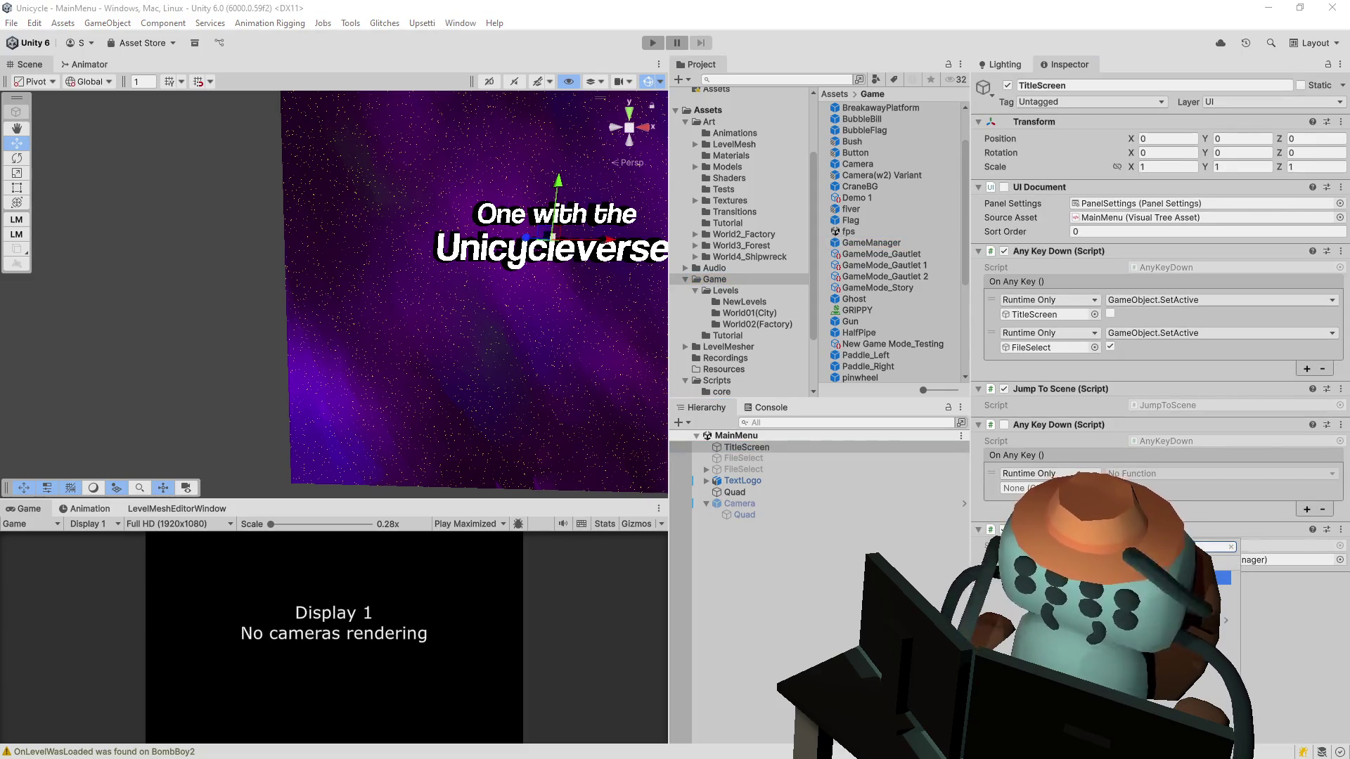
pyautogui.press('Return')
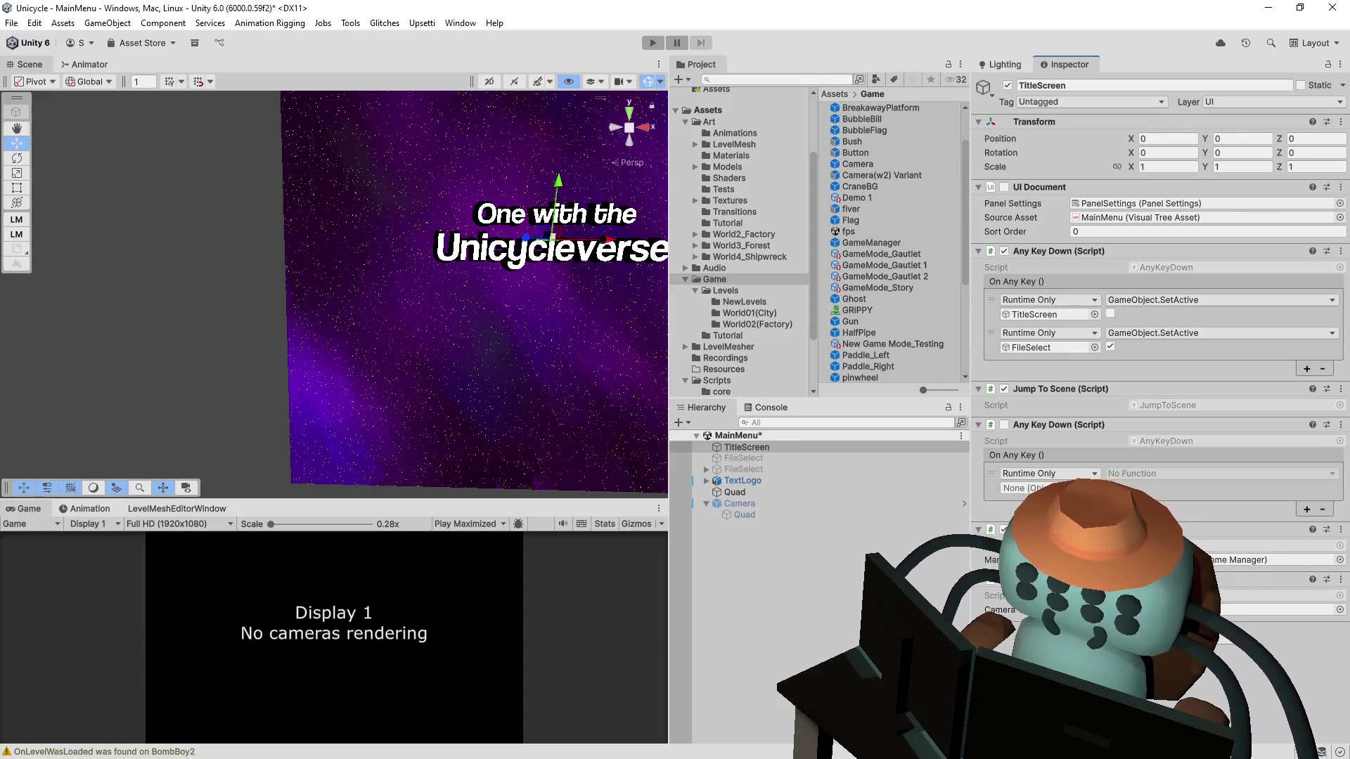
pyautogui.click(797, 533)
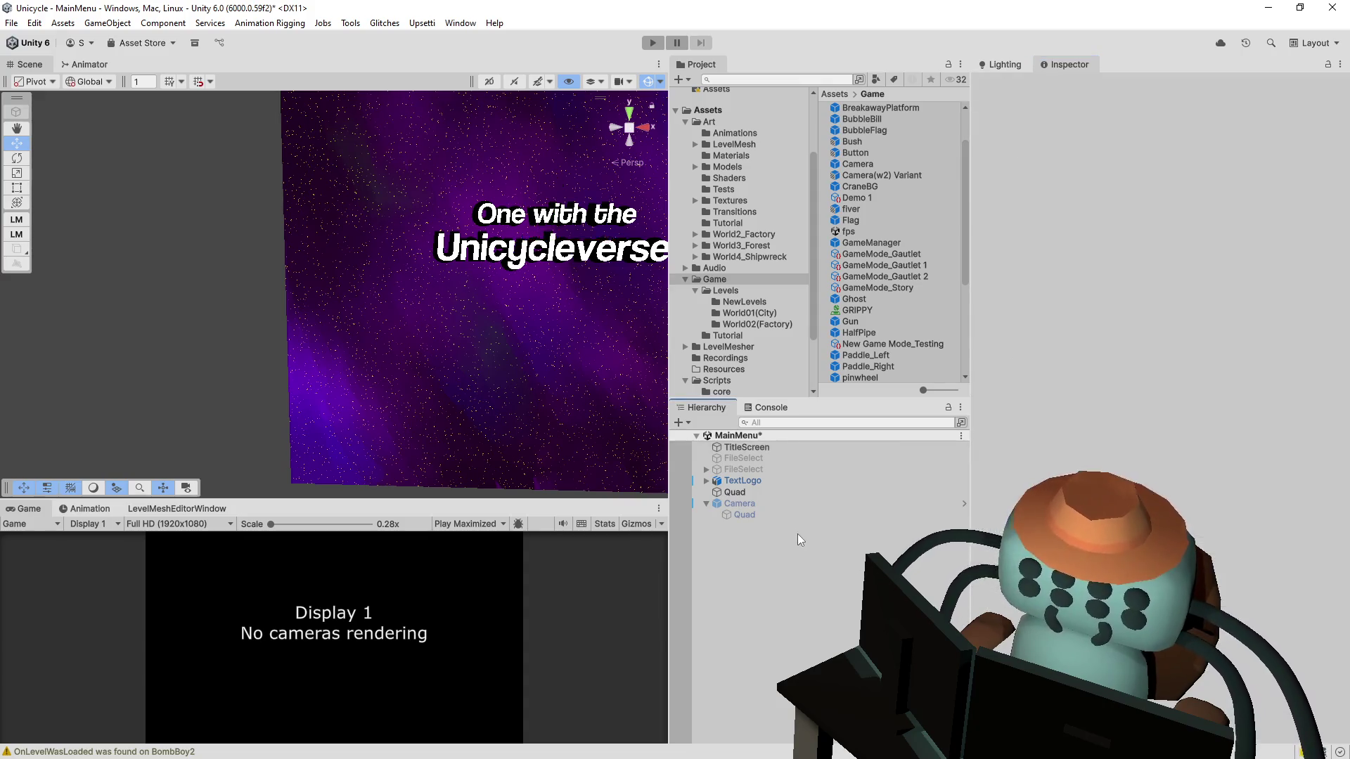
# Step: Create an empty object named test at position 0, 0, 0
pyautogui.rightClick(797, 533)
pyautogui.click(897, 322)
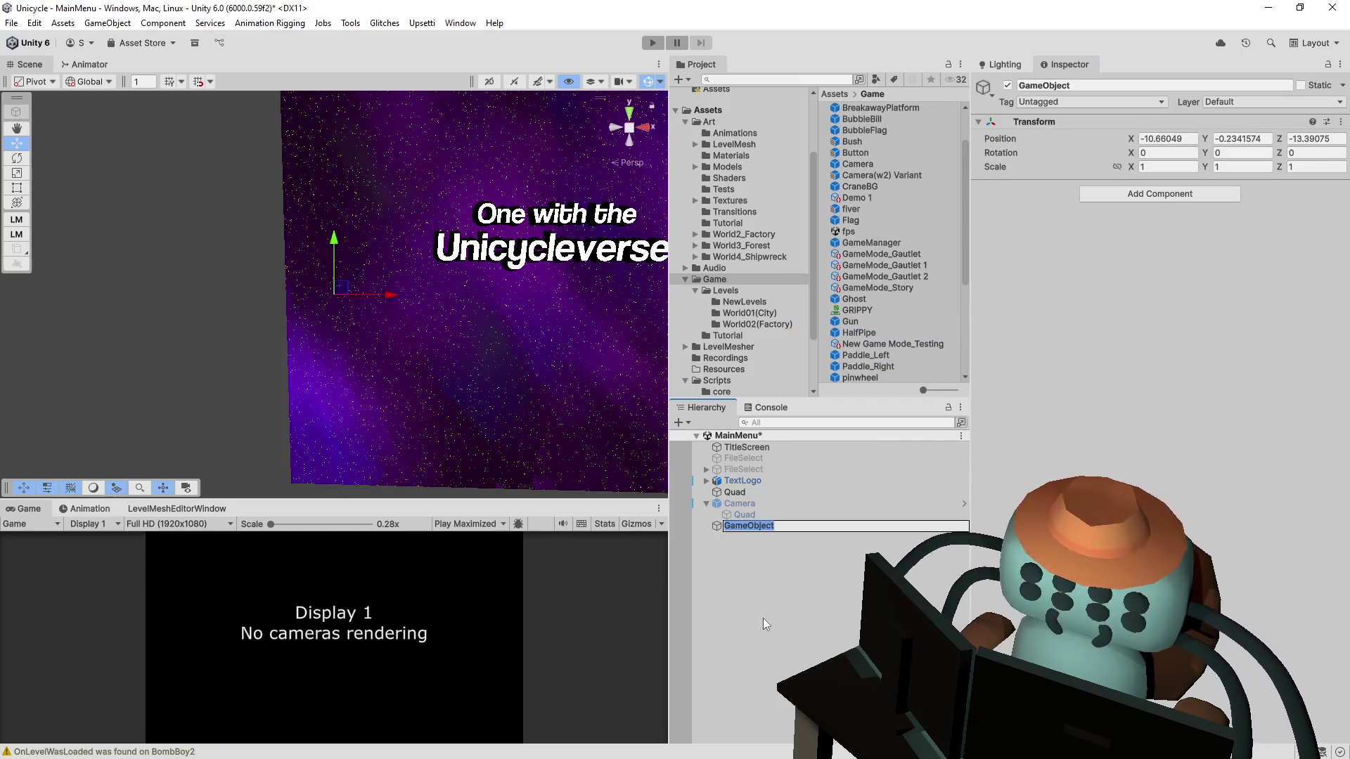
pyautogui.write('tes')
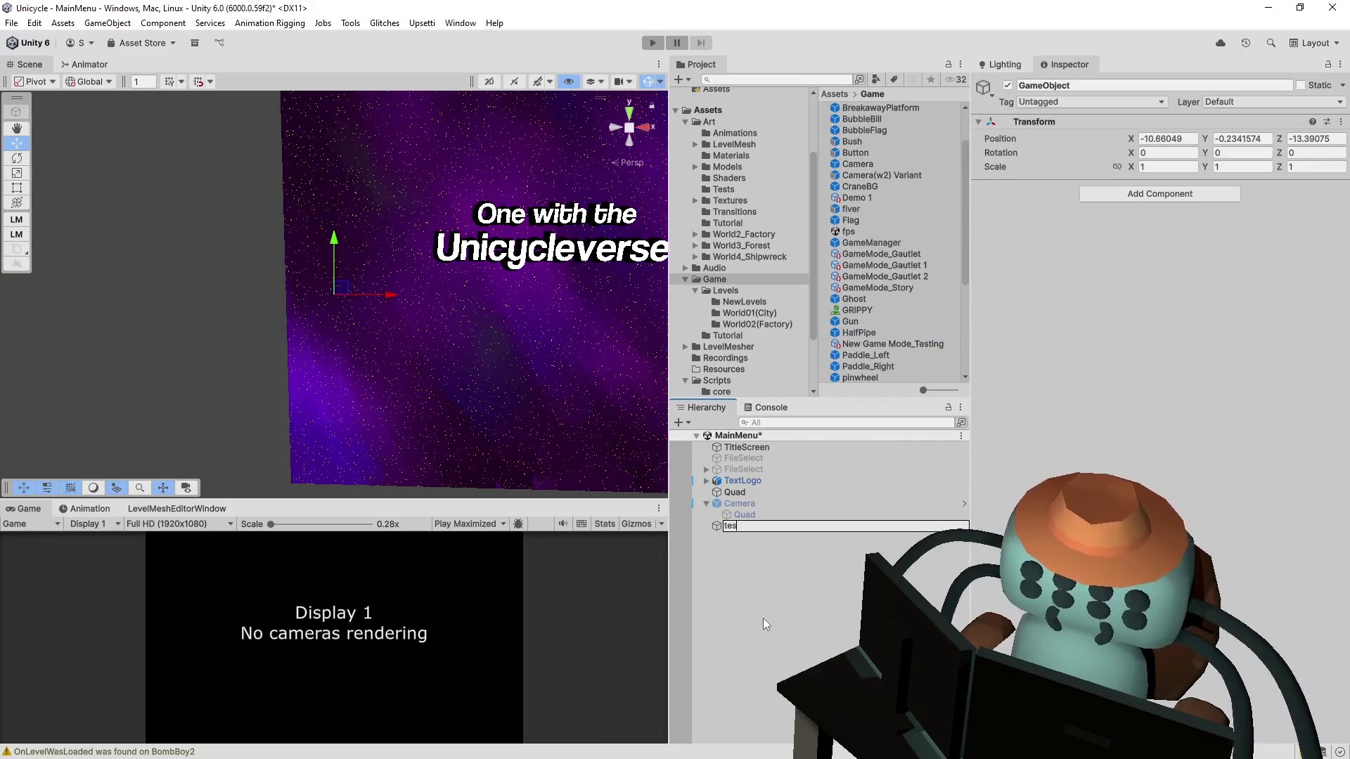
pyautogui.write('t')
pyautogui.press('Return')
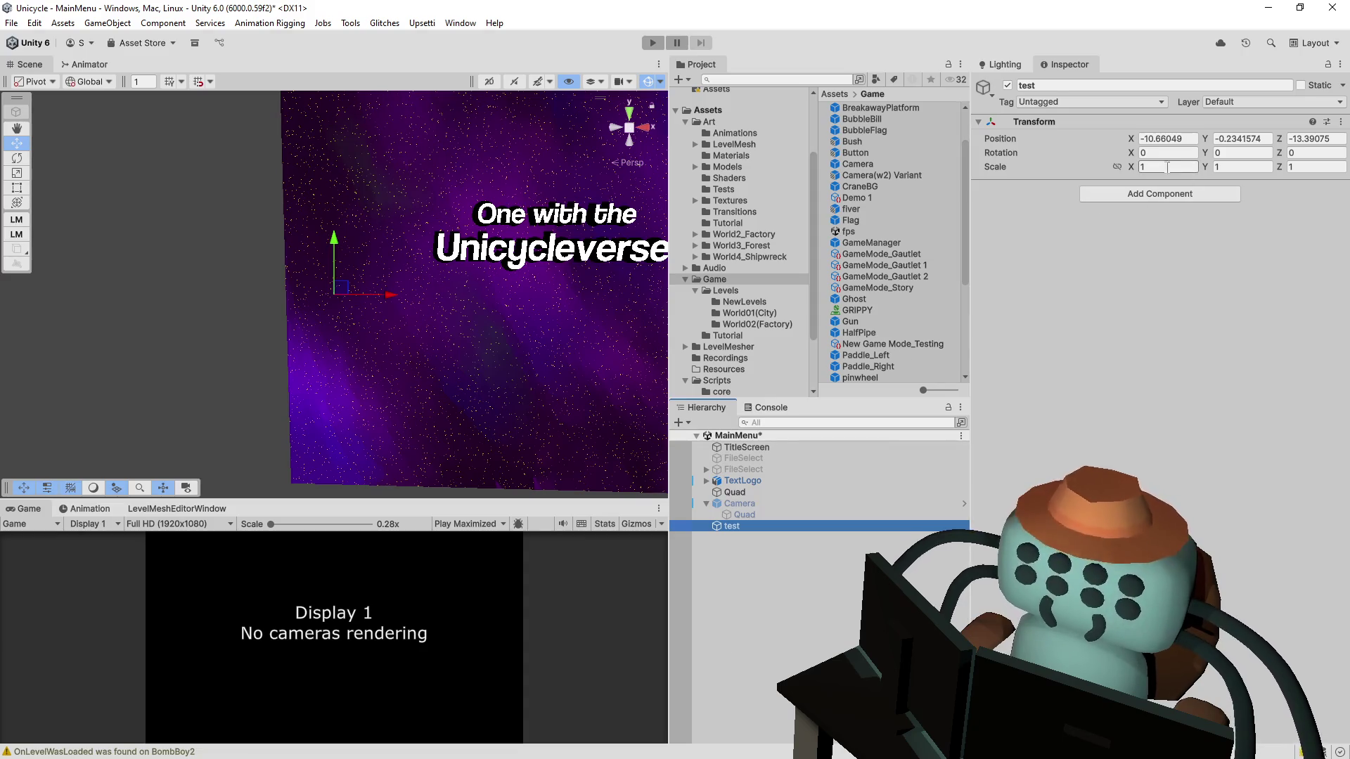
pyautogui.click(1167, 139)
pyautogui.write('0')
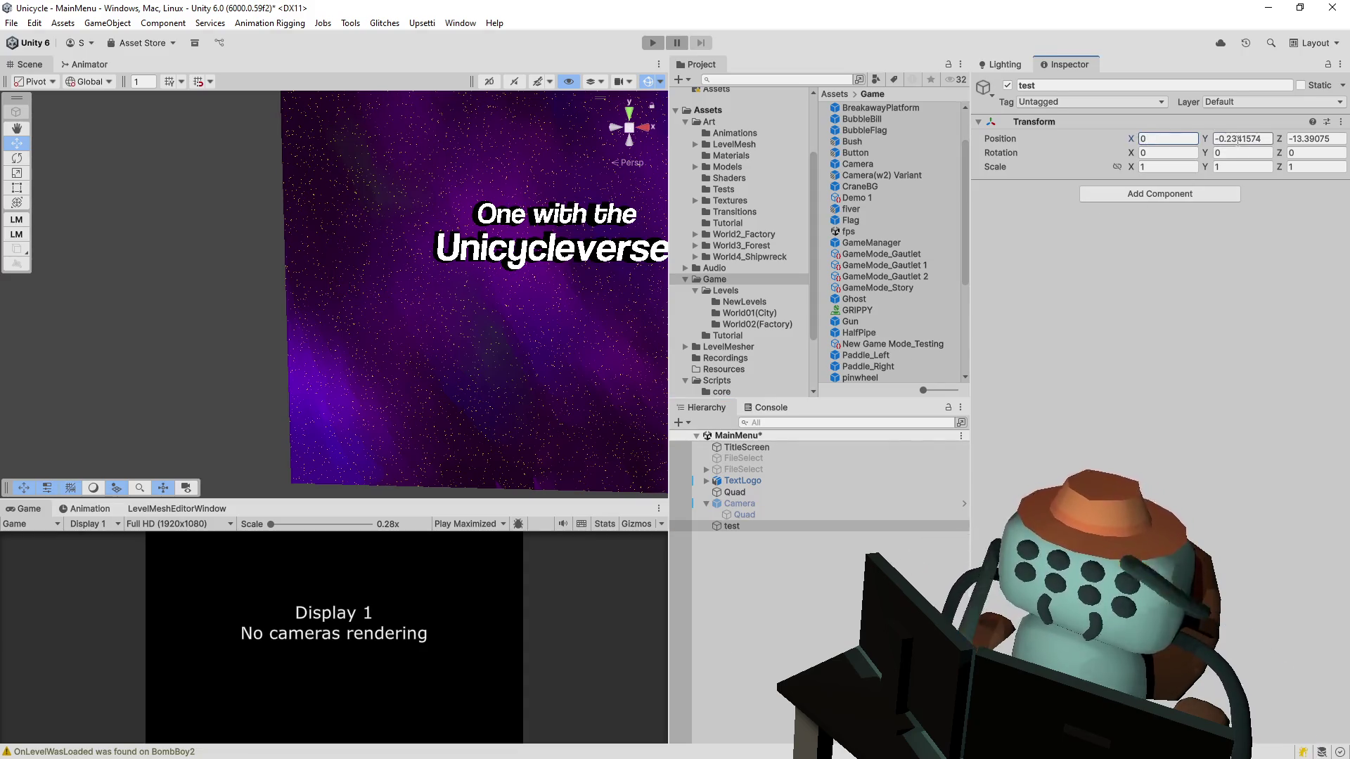
pyautogui.press('Tab')
pyautogui.write('0')
pyautogui.press('Tab')
pyautogui.write('0')
pyautogui.press('Return')
# Step: Assign test as TitleScreen's Camera reference and start playtesting
pyautogui.click(763, 447)
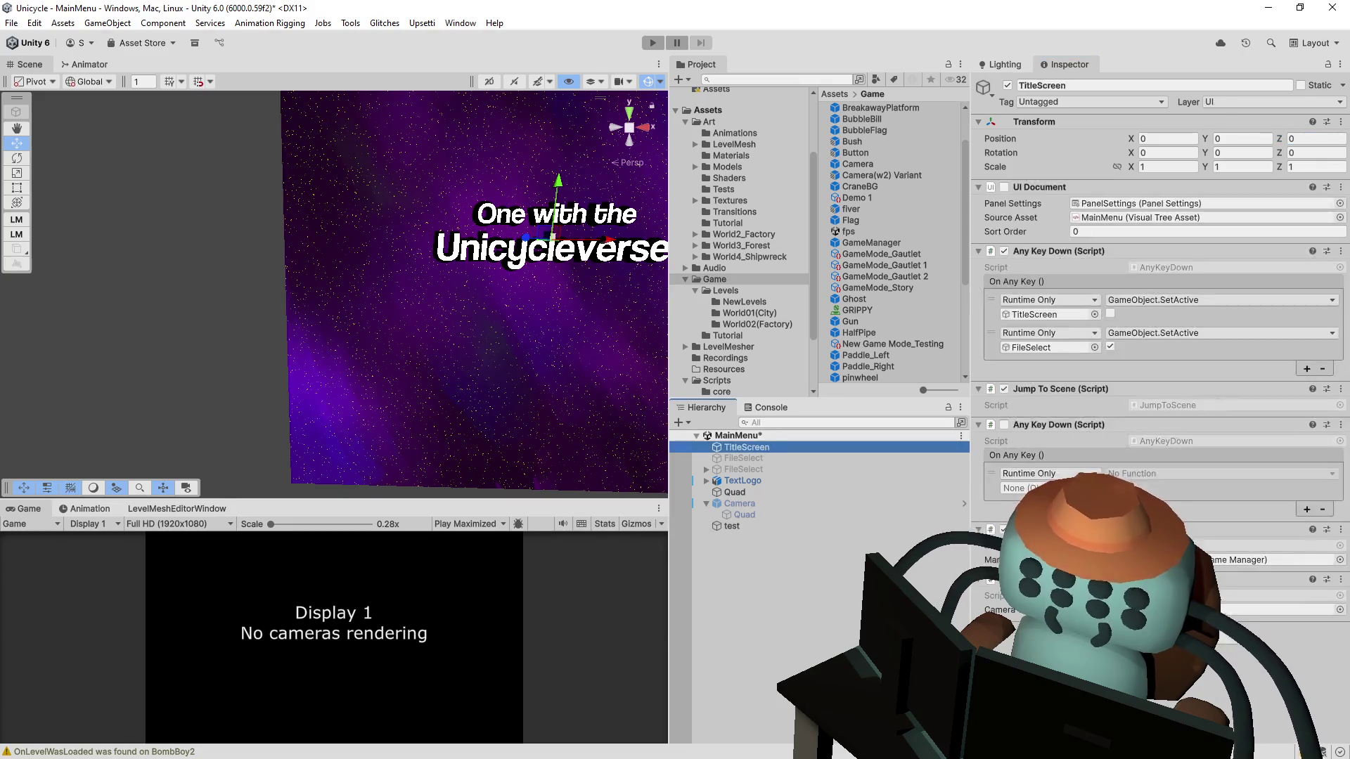
pyautogui.moveTo(728, 526); pyautogui.dragTo(1275, 610)
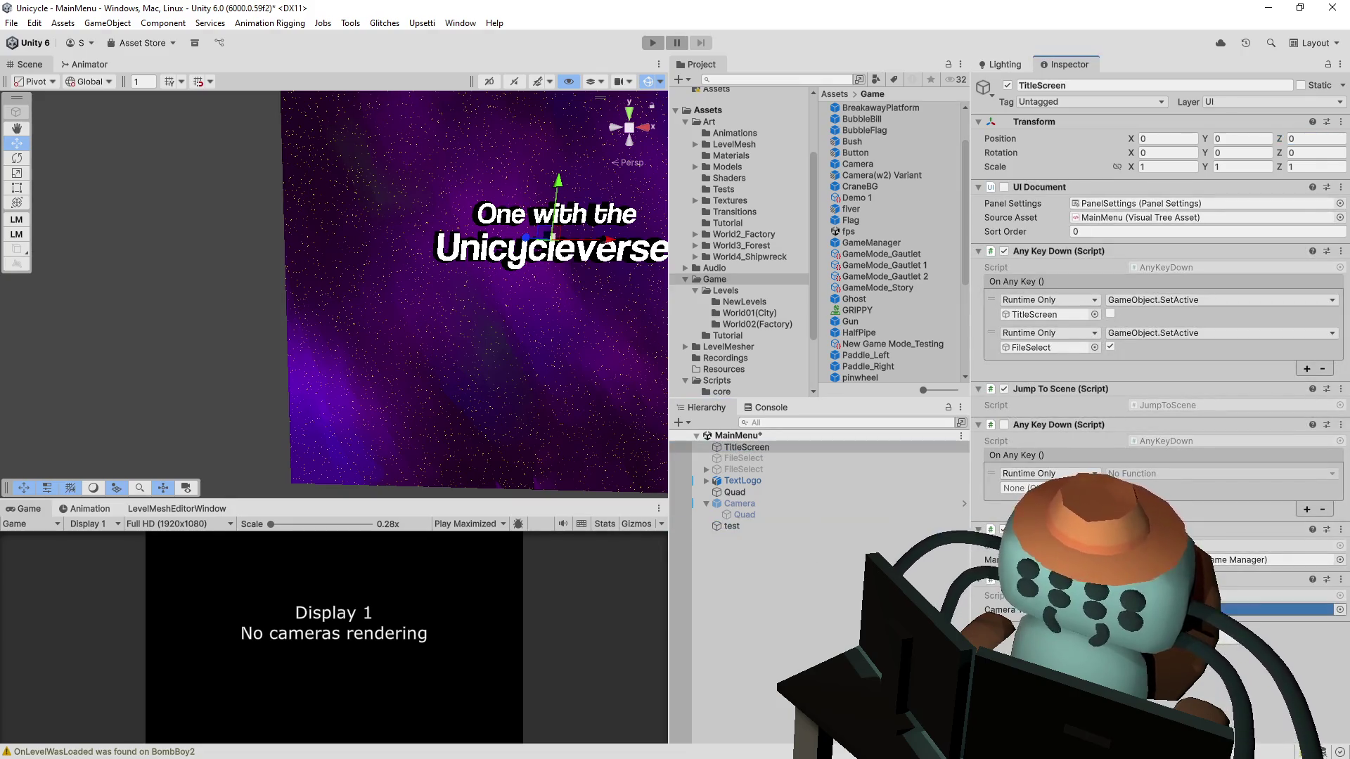
pyautogui.hotkey('ctrl', 'p')
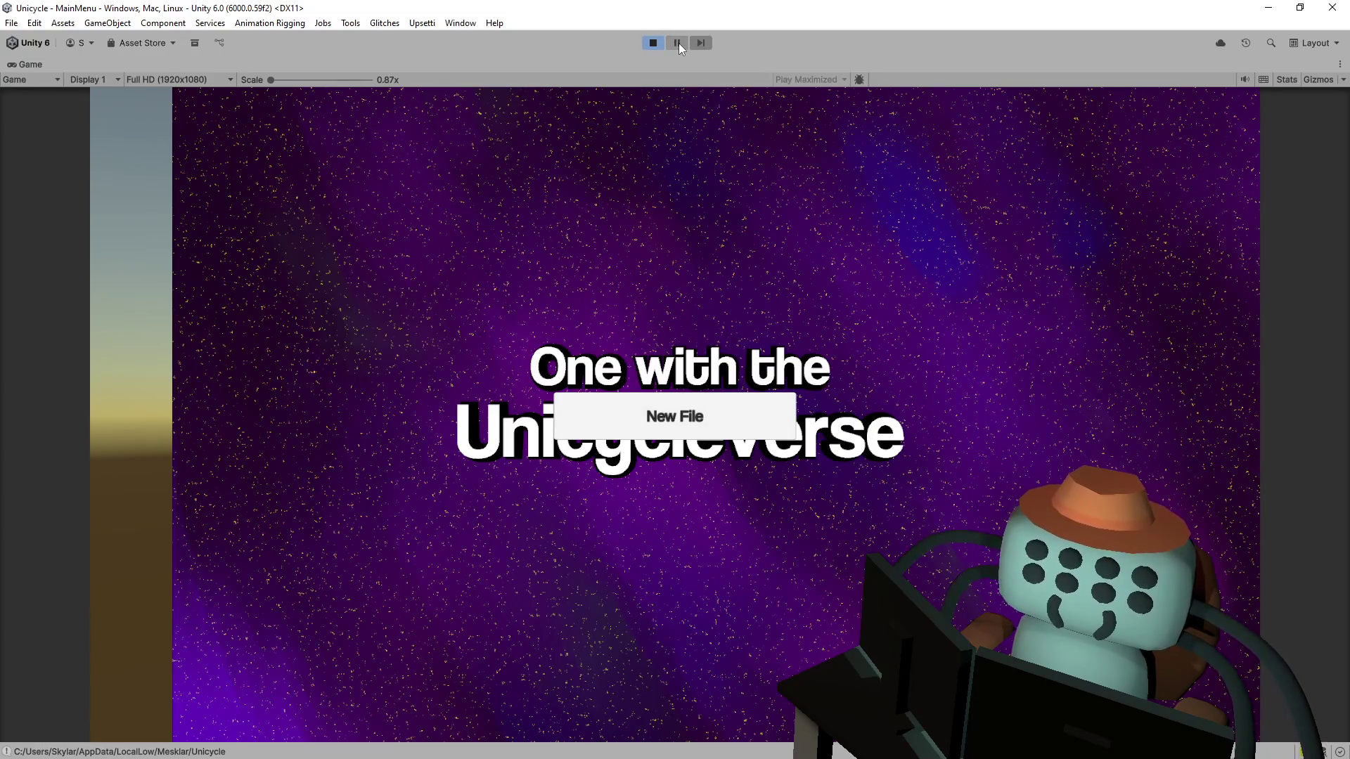
# Step: Move the starry title Quad to position 0, 0, 0.75 and playtest the title screen
pyautogui.hotkey('ctrl', 'p')
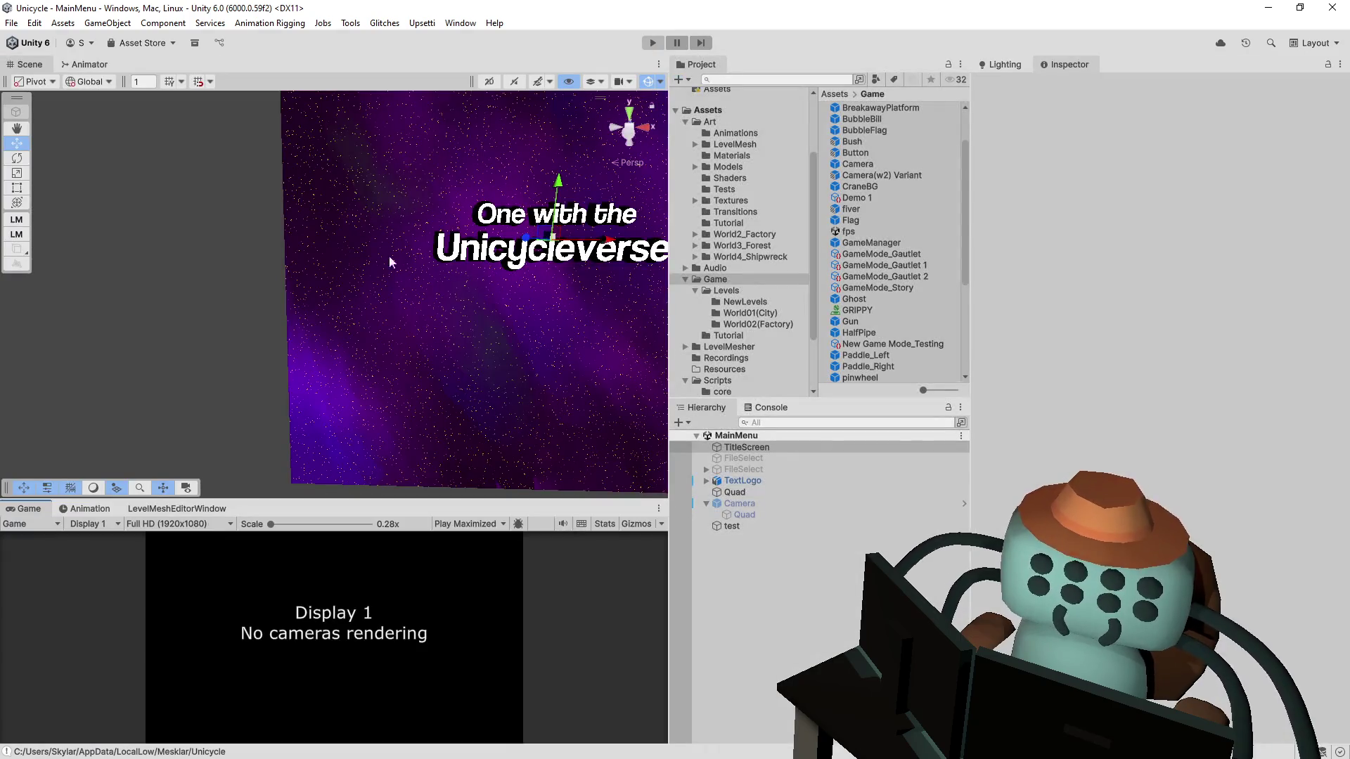
pyautogui.moveTo(390, 256)
pyautogui.mouseDown()
pyautogui.moveTo(622, 218)
pyautogui.moveTo(542, 200)
pyautogui.mouseUp()
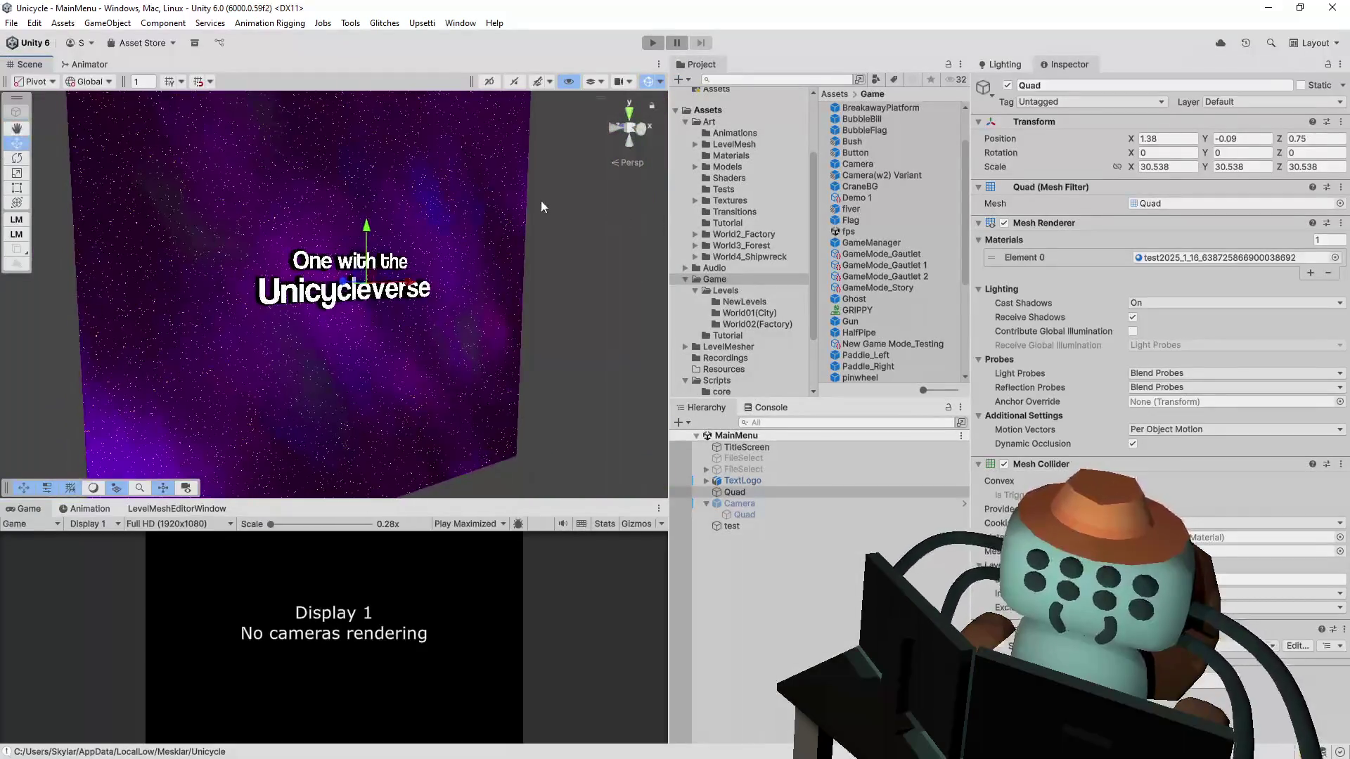
pyautogui.click(1185, 139)
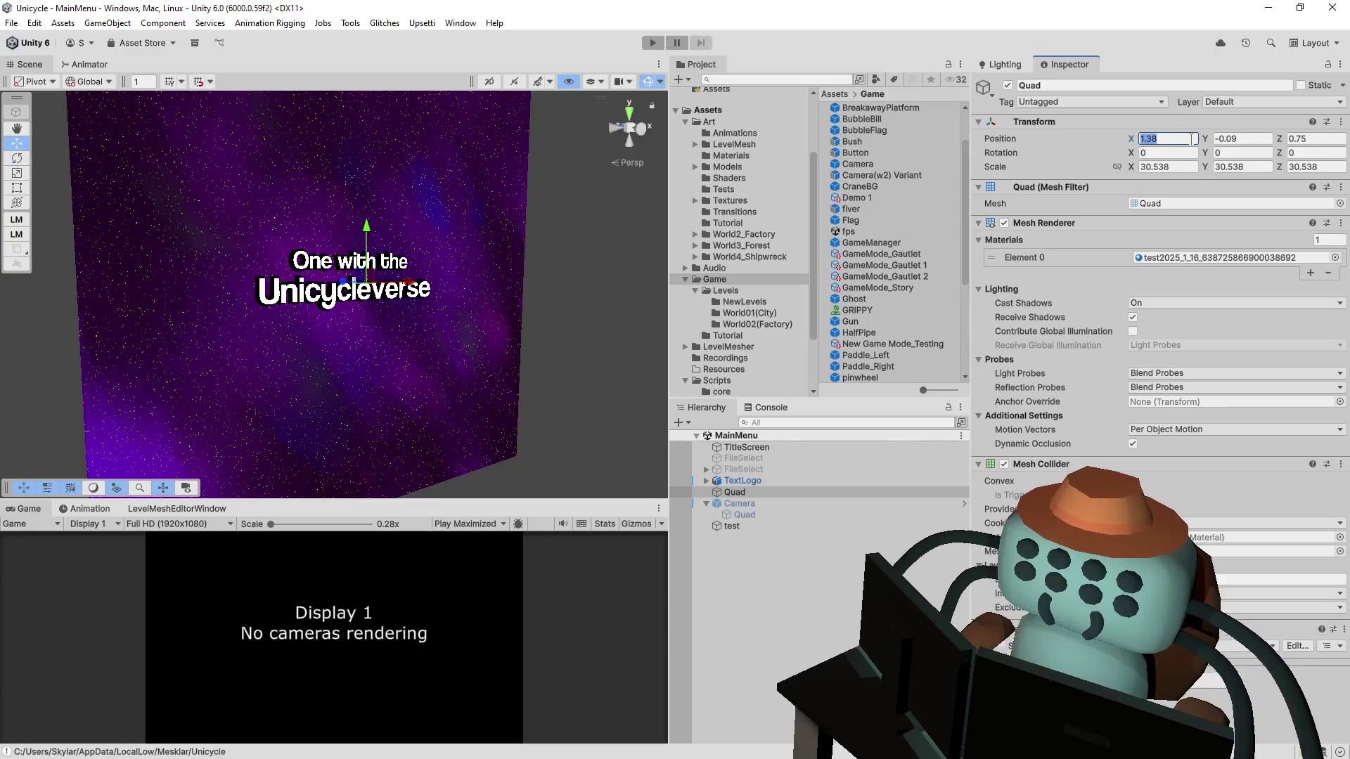
pyautogui.write('0')
pyautogui.press('Tab')
pyautogui.write('0')
pyautogui.press('Tab')
pyautogui.write('0')
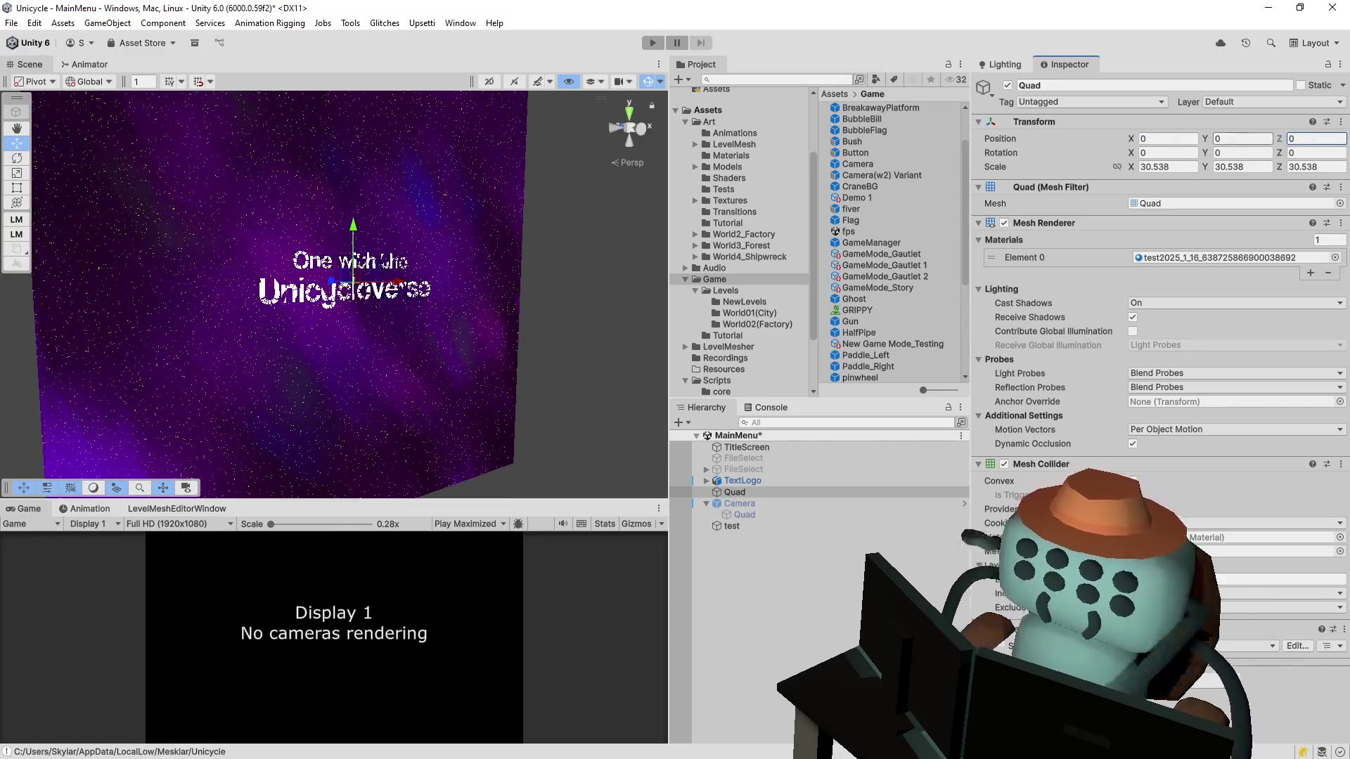
pyautogui.write('.75')
pyautogui.click(653, 43)
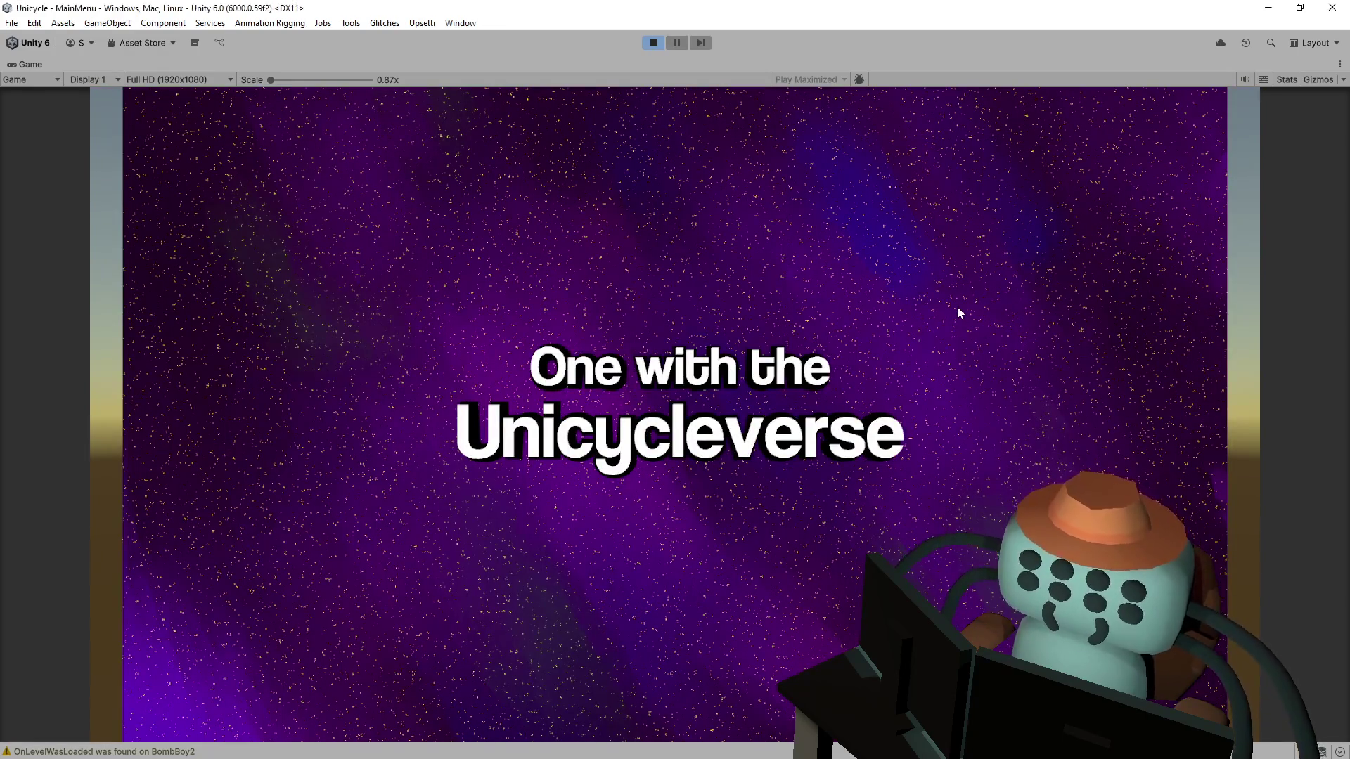
pyautogui.click(654, 44)
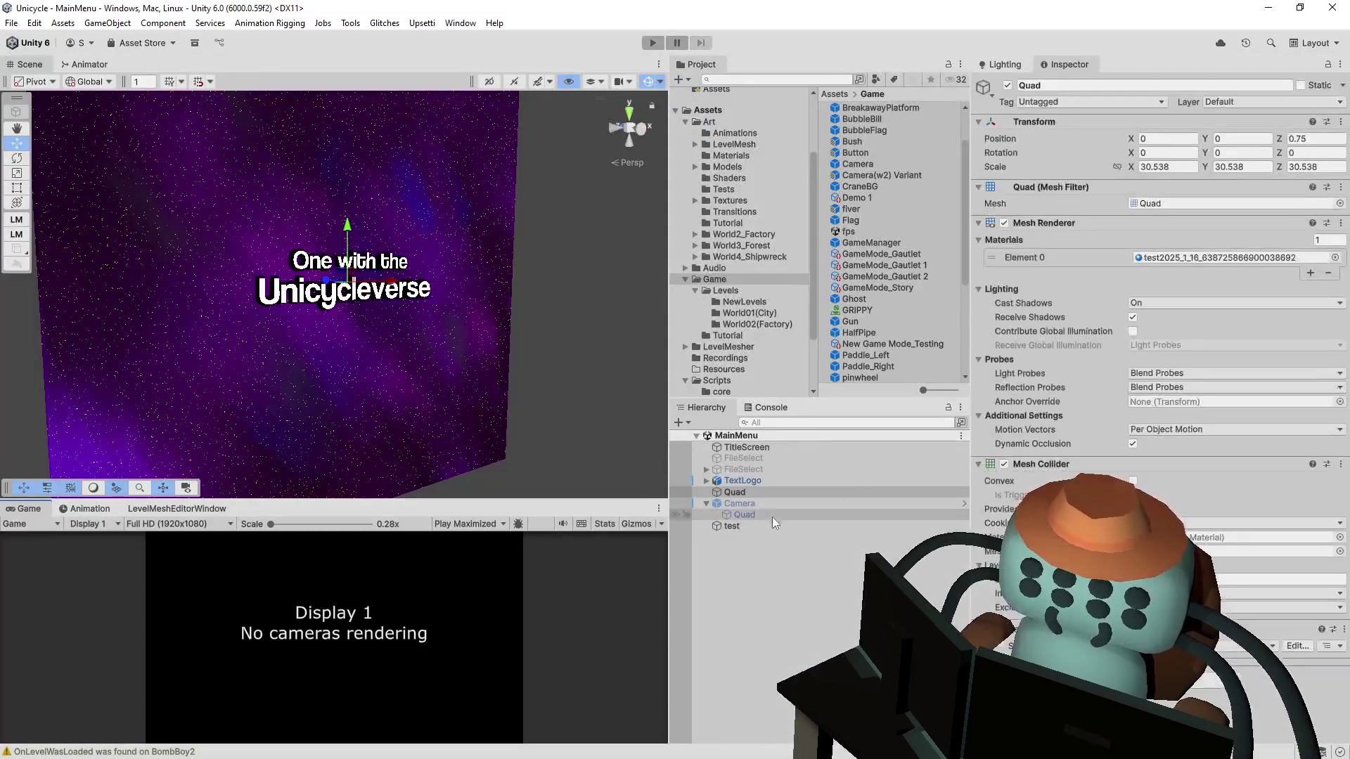
# Step: Push the test object back along Z, save the scene and playtest the main menu
pyautogui.click(758, 527)
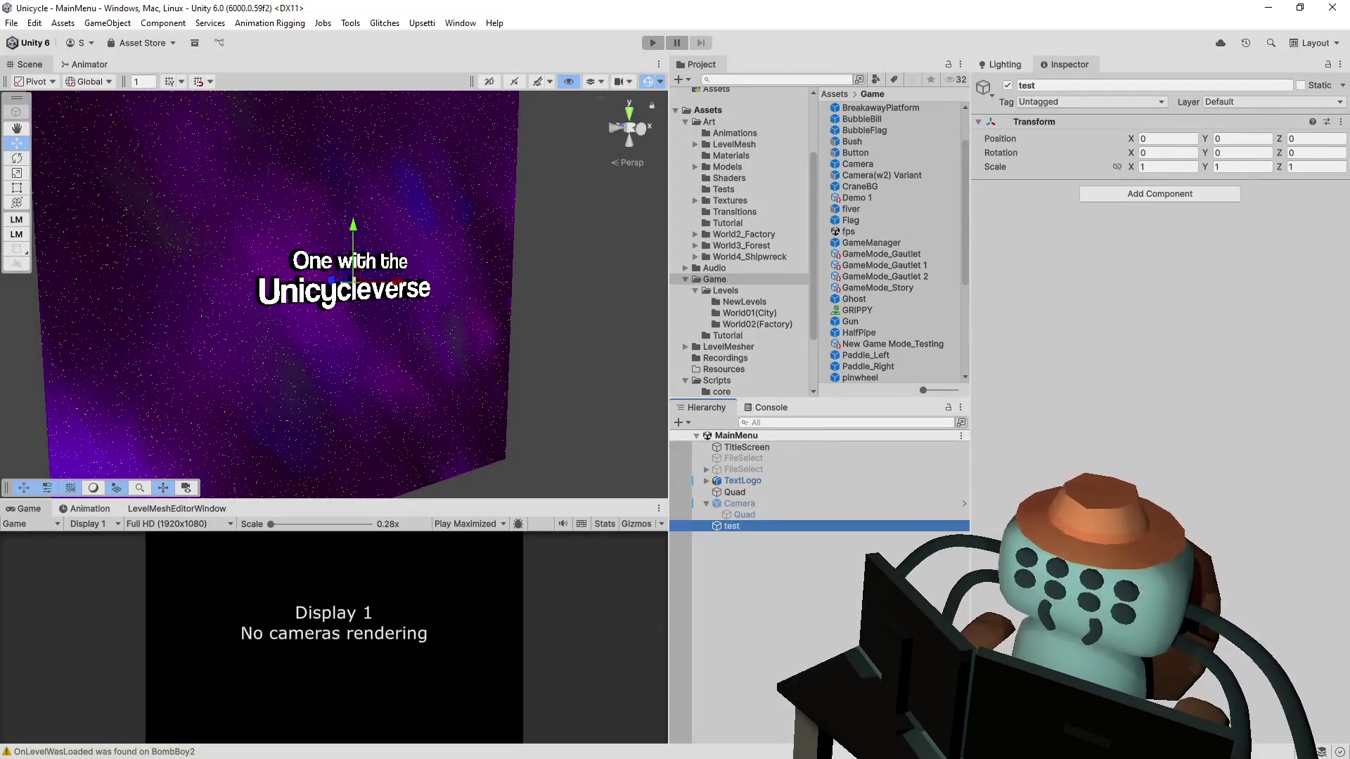
pyautogui.click(1312, 139)
pyautogui.write('1.2')
pyautogui.moveTo(1312, 141)
pyautogui.mouseDown()
pyautogui.moveTo(1332, 144)
pyautogui.moveTo(21, 152)
pyautogui.mouseUp()
pyautogui.hotkey('ctrl', 's')
pyautogui.click(652, 42)
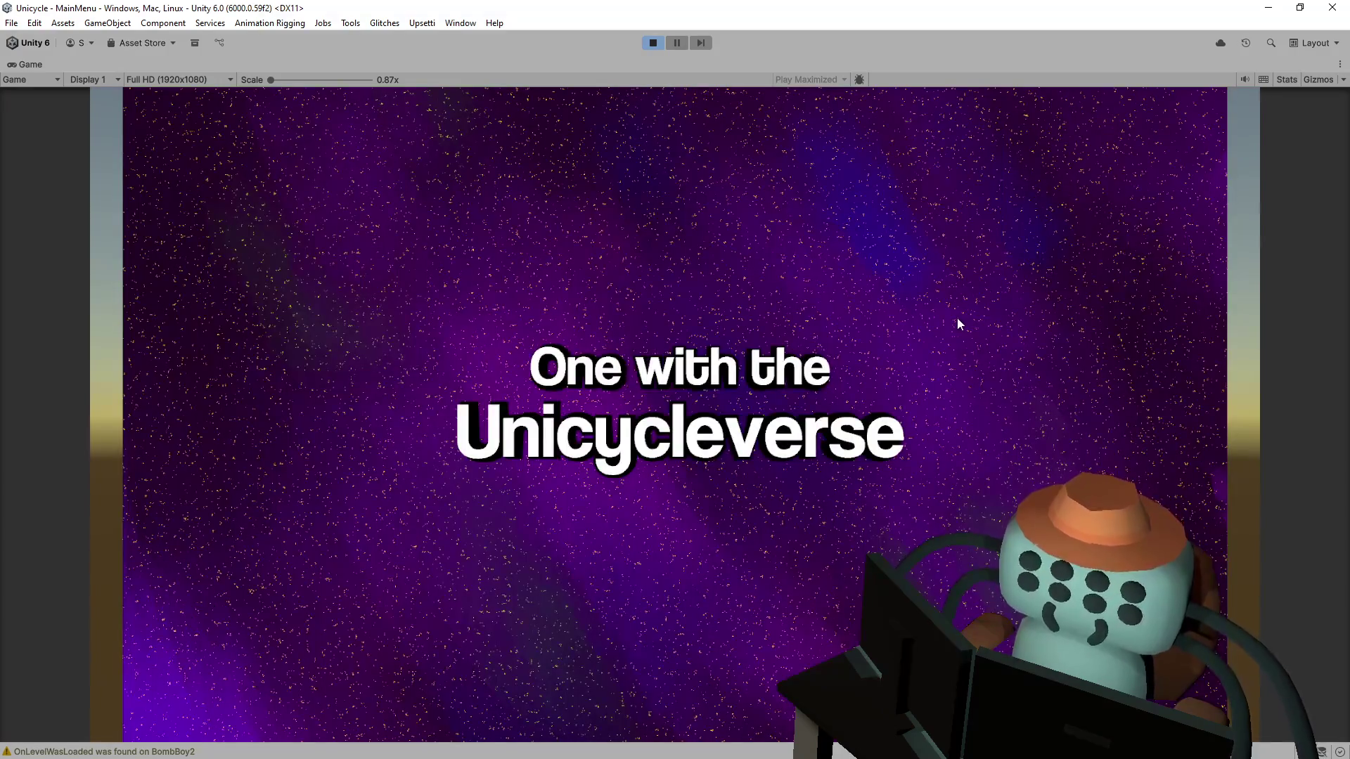
pyautogui.click(657, 45)
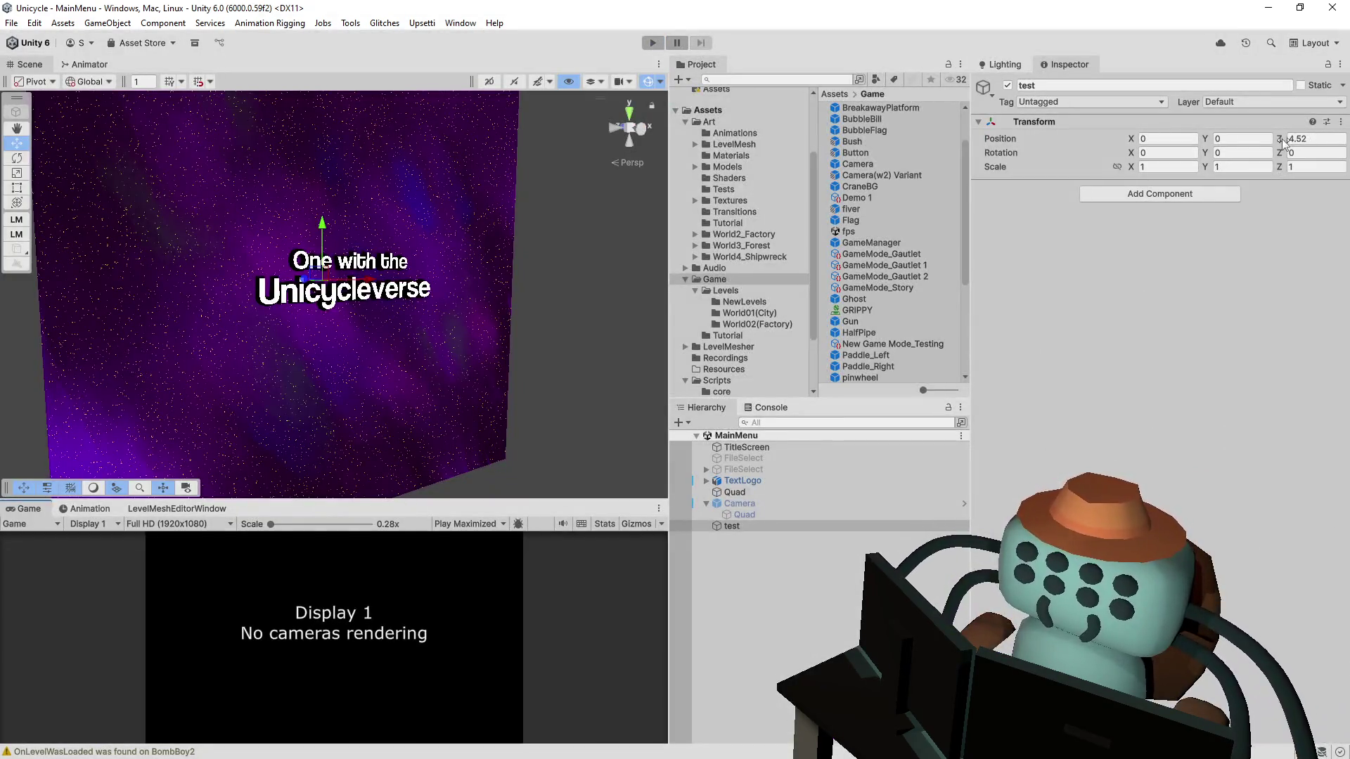
# Step: Adjust test's Z position to 8.1, save, and playtest the main menu again
pyautogui.moveTo(1279, 139)
pyautogui.mouseDown()
pyautogui.moveTo(1200, 148)
pyautogui.moveTo(1339, 144)
pyautogui.moveTo(4, 134)
pyautogui.mouseUp()
pyautogui.hotkey('ctrl', 's')
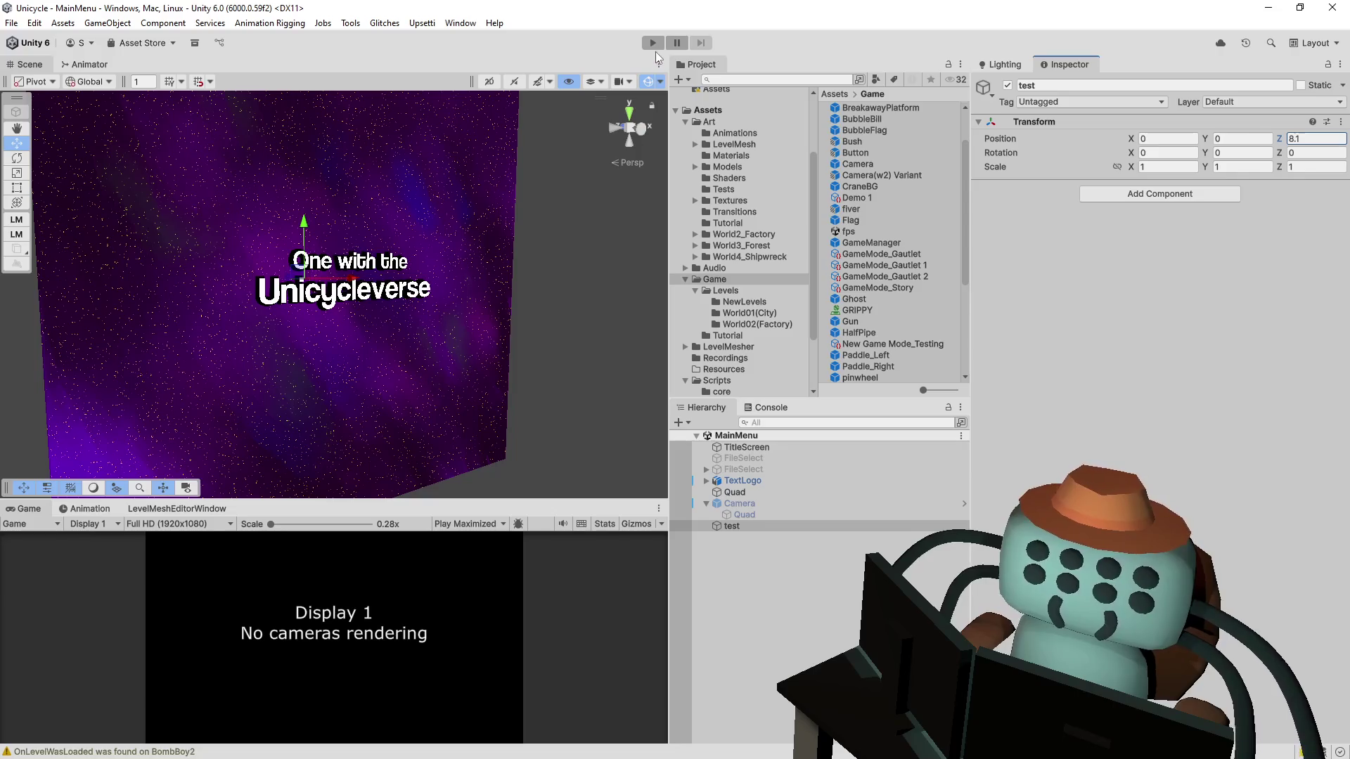
pyautogui.click(653, 43)
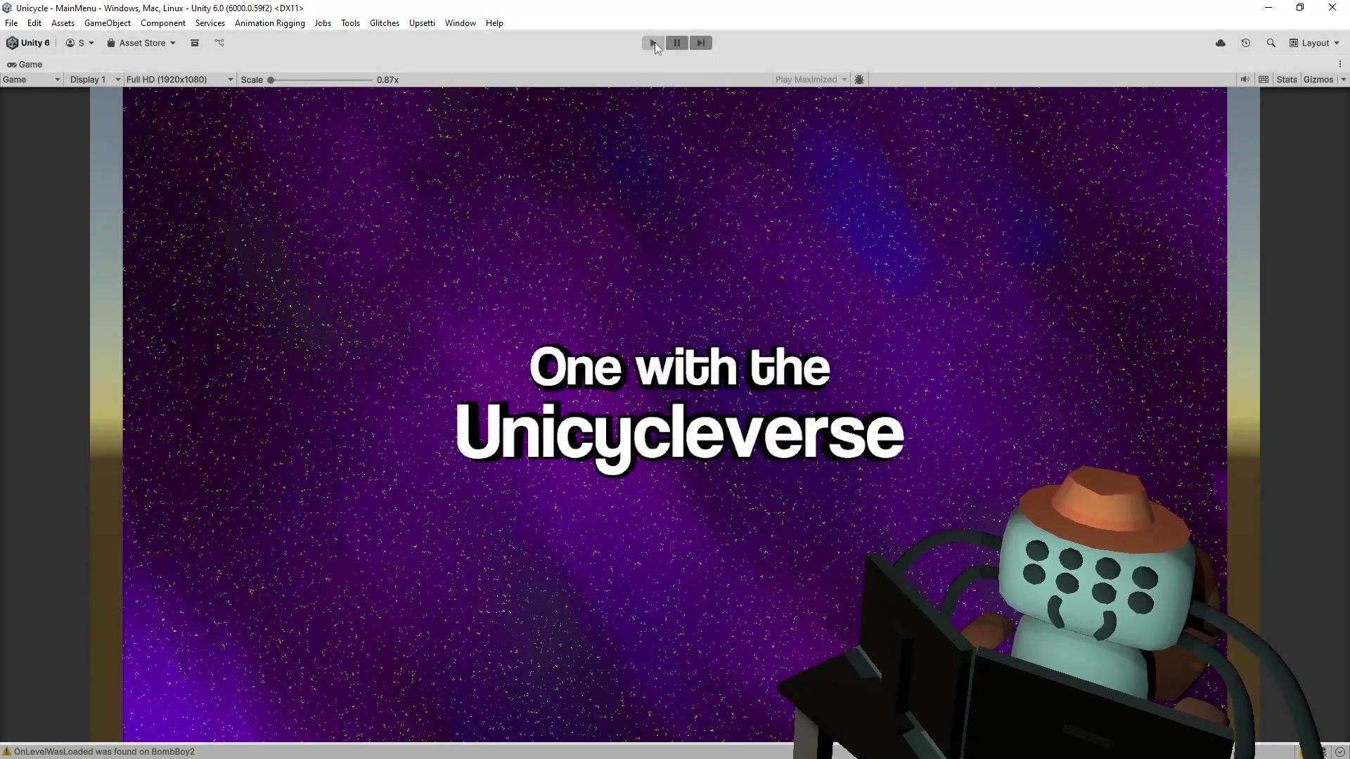
pyautogui.click(653, 43)
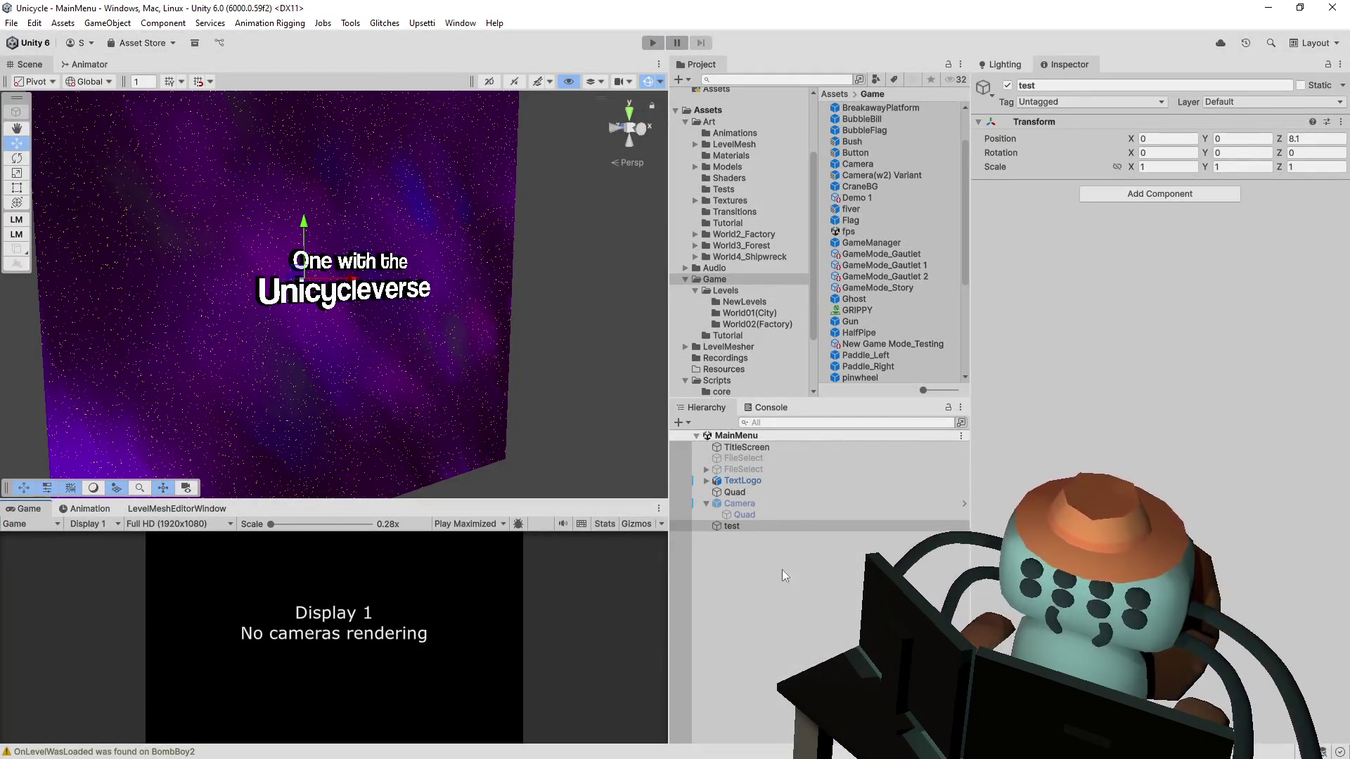
# Step: Locate the Overworld script from TitleScreen's components
pyautogui.click(737, 528)
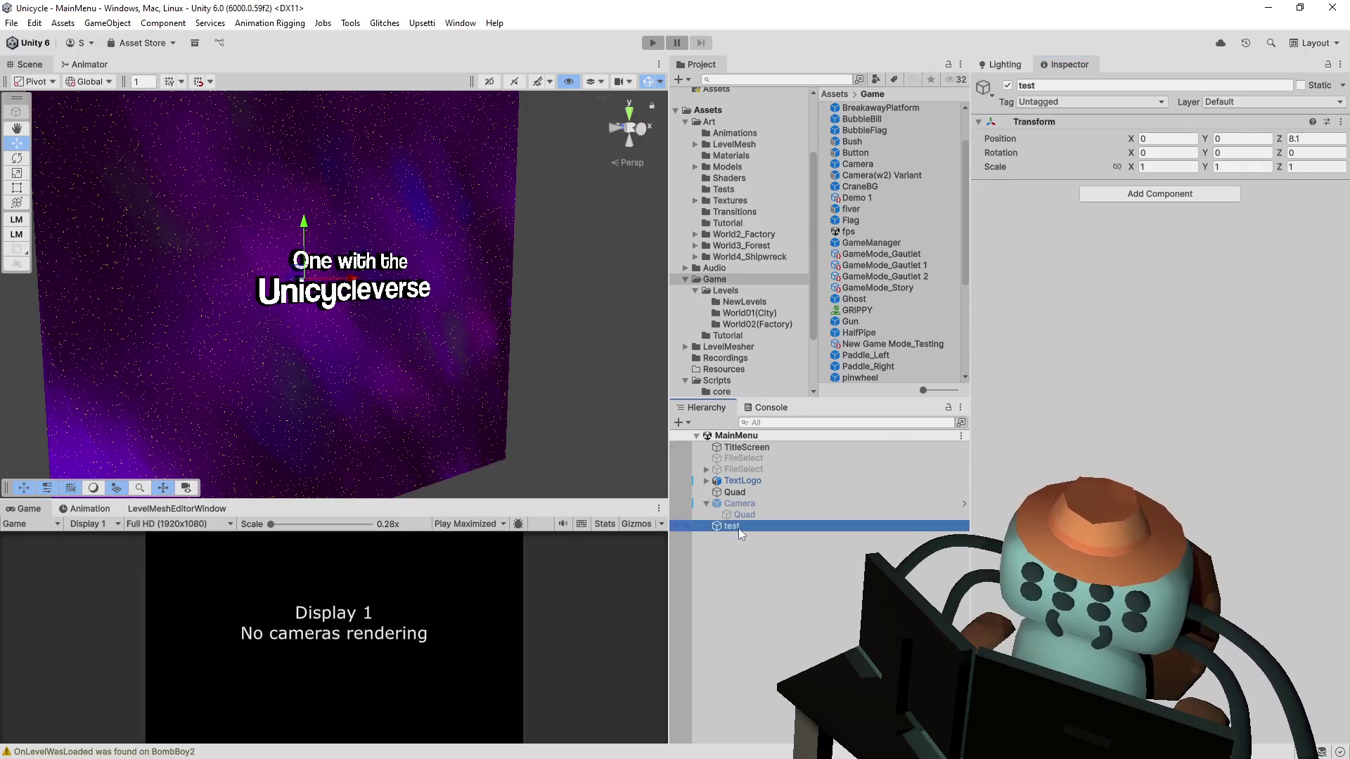
pyautogui.click(759, 448)
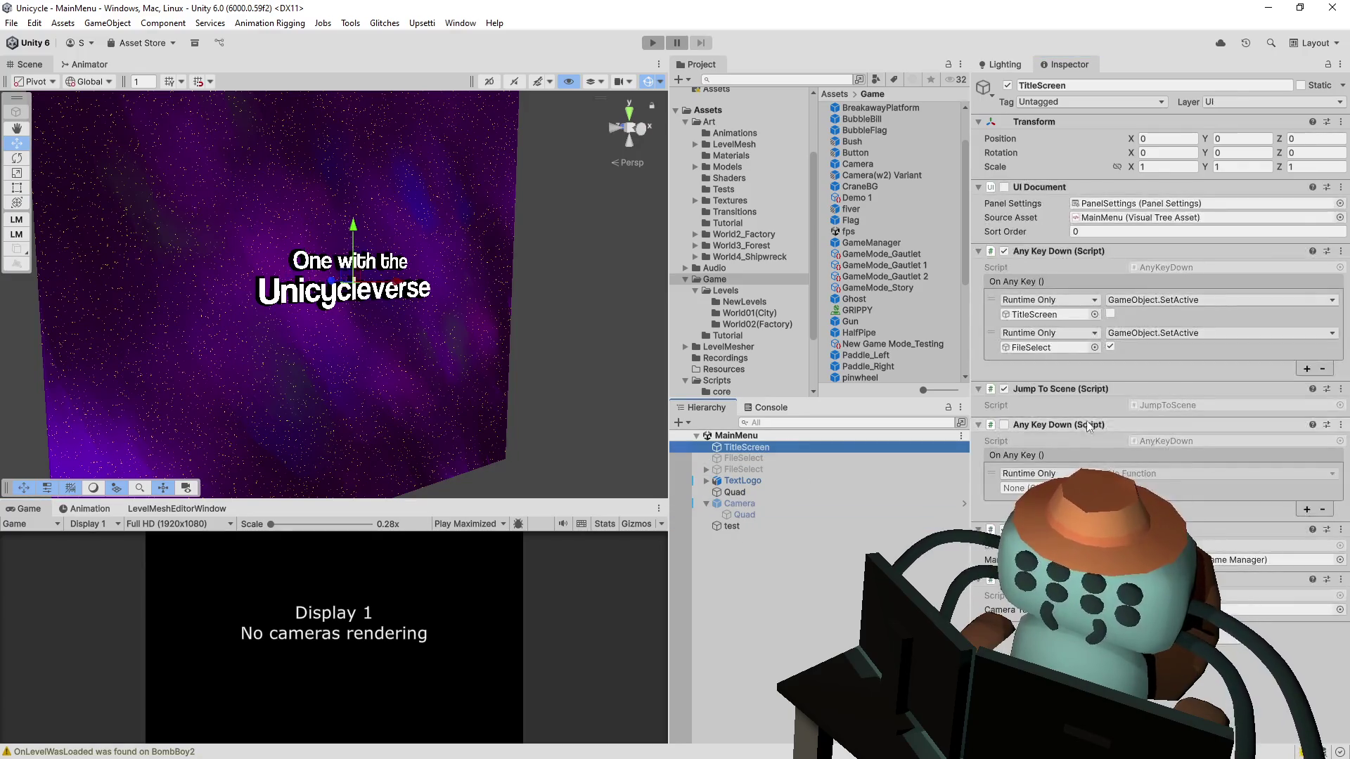
pyautogui.click(1159, 596)
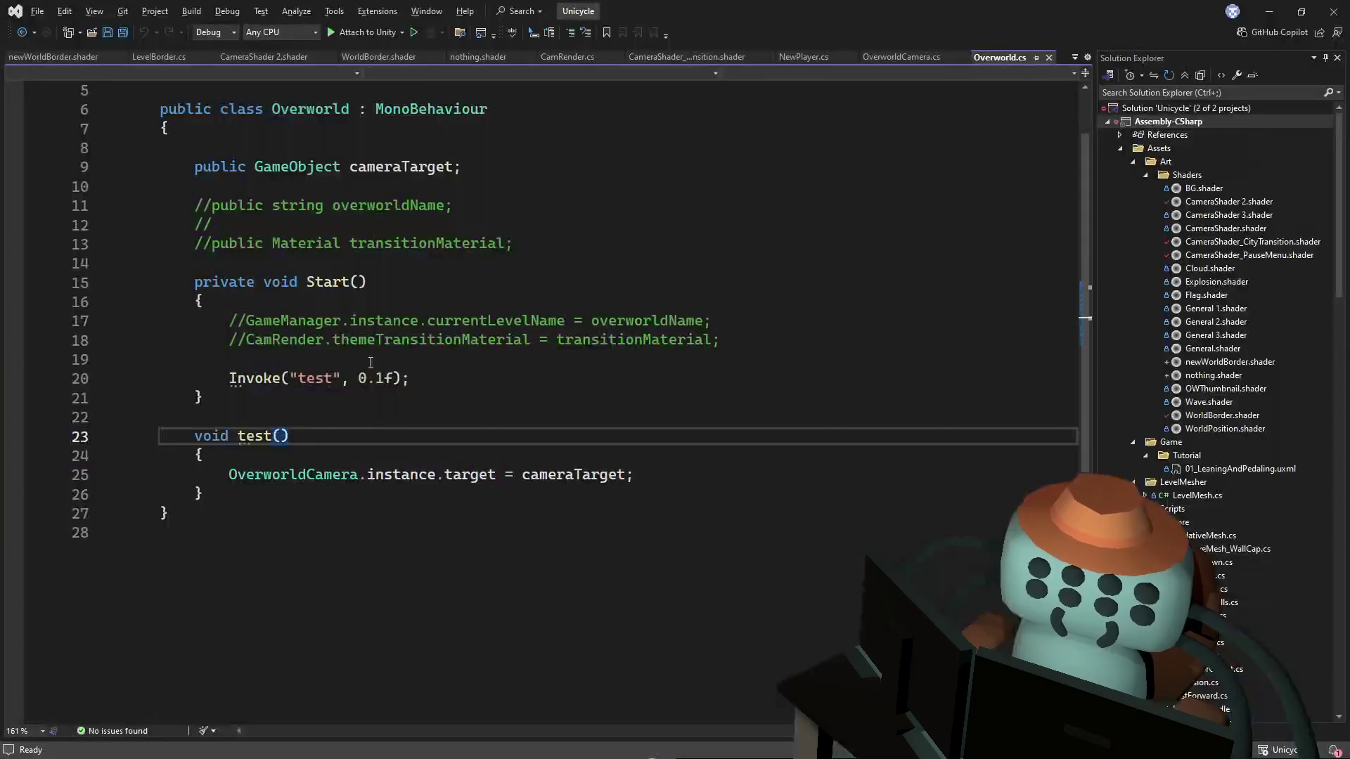
# Step: Shorten the Overworld Invoke delay to 0.001f and save the script
pyautogui.click(376, 380)
pyautogui.write('00')
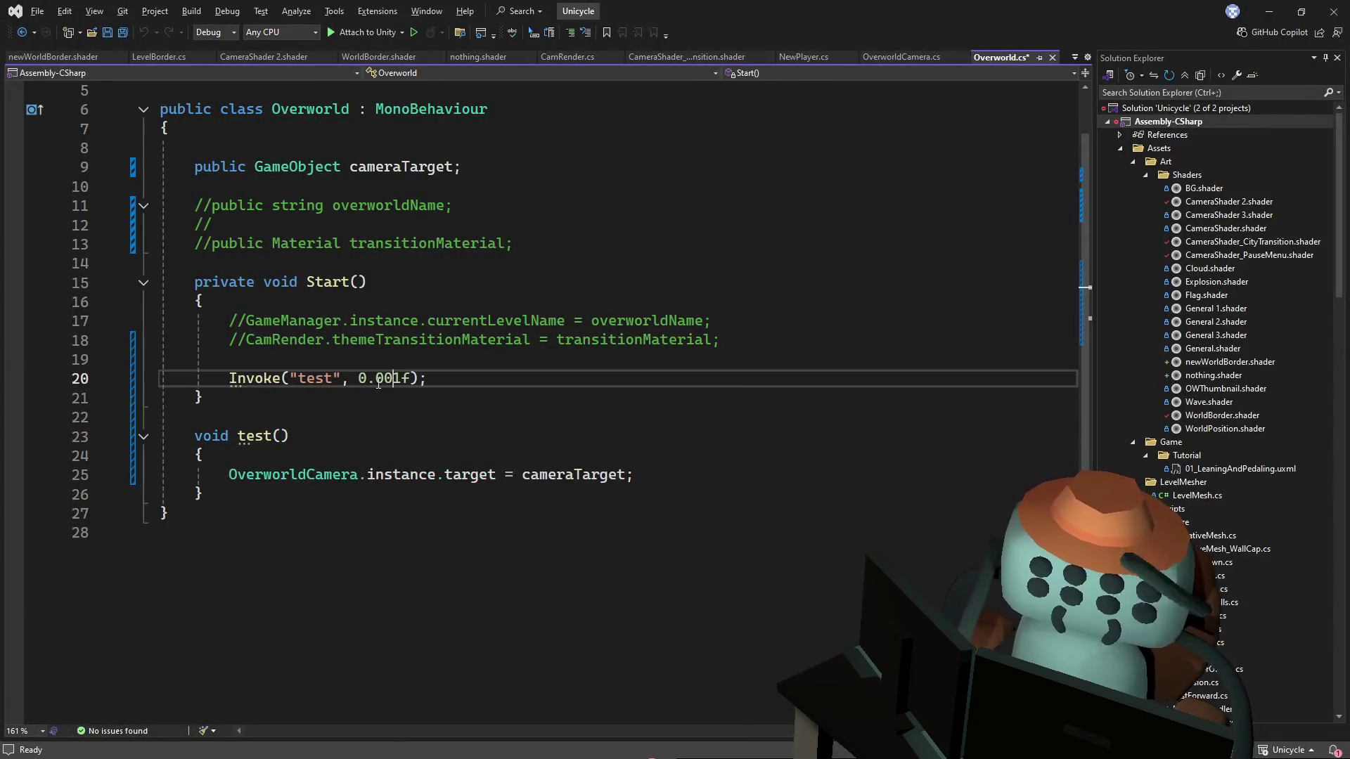
pyautogui.hotkey('ctrl', 's')
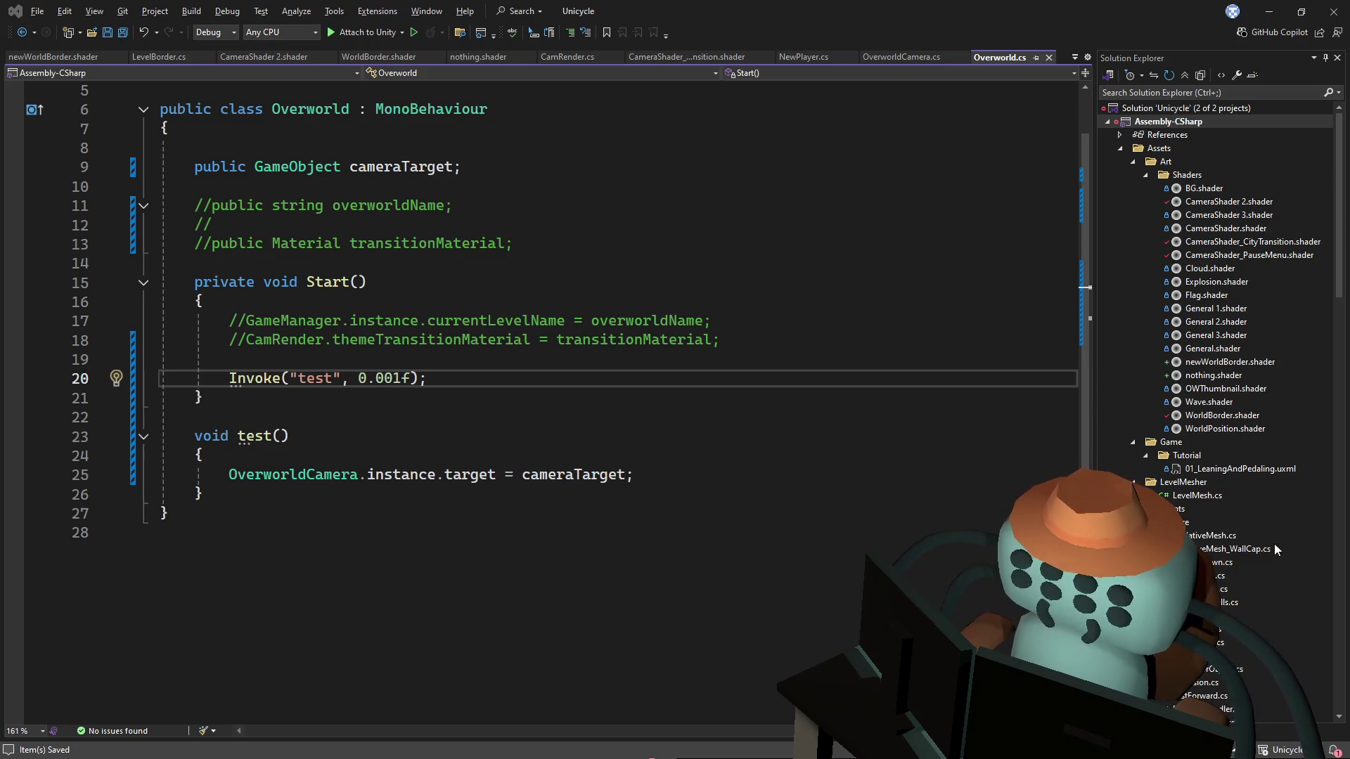
# Step: Delete the commented-out lines in Start and the overworldName and transitionMaterial fields
pyautogui.click(563, 499)
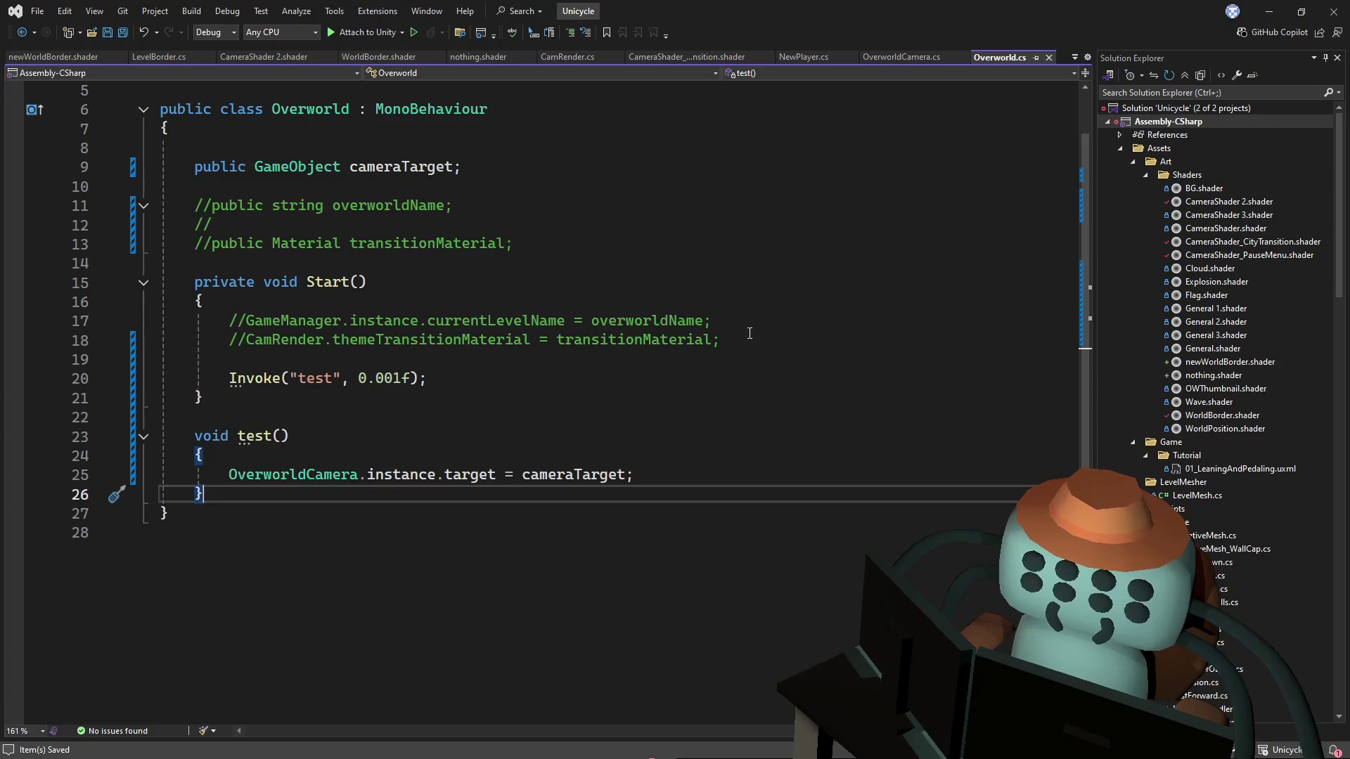
pyautogui.moveTo(749, 333)
pyautogui.mouseDown()
pyautogui.moveTo(771, 318)
pyautogui.moveTo(766, 328)
pyautogui.moveTo(762, 302)
pyautogui.mouseUp()
pyautogui.press('Delete')
pyautogui.press('Down')
pyautogui.press('Delete')
pyautogui.moveTo(394, 256); pyautogui.dragTo(482, 187)
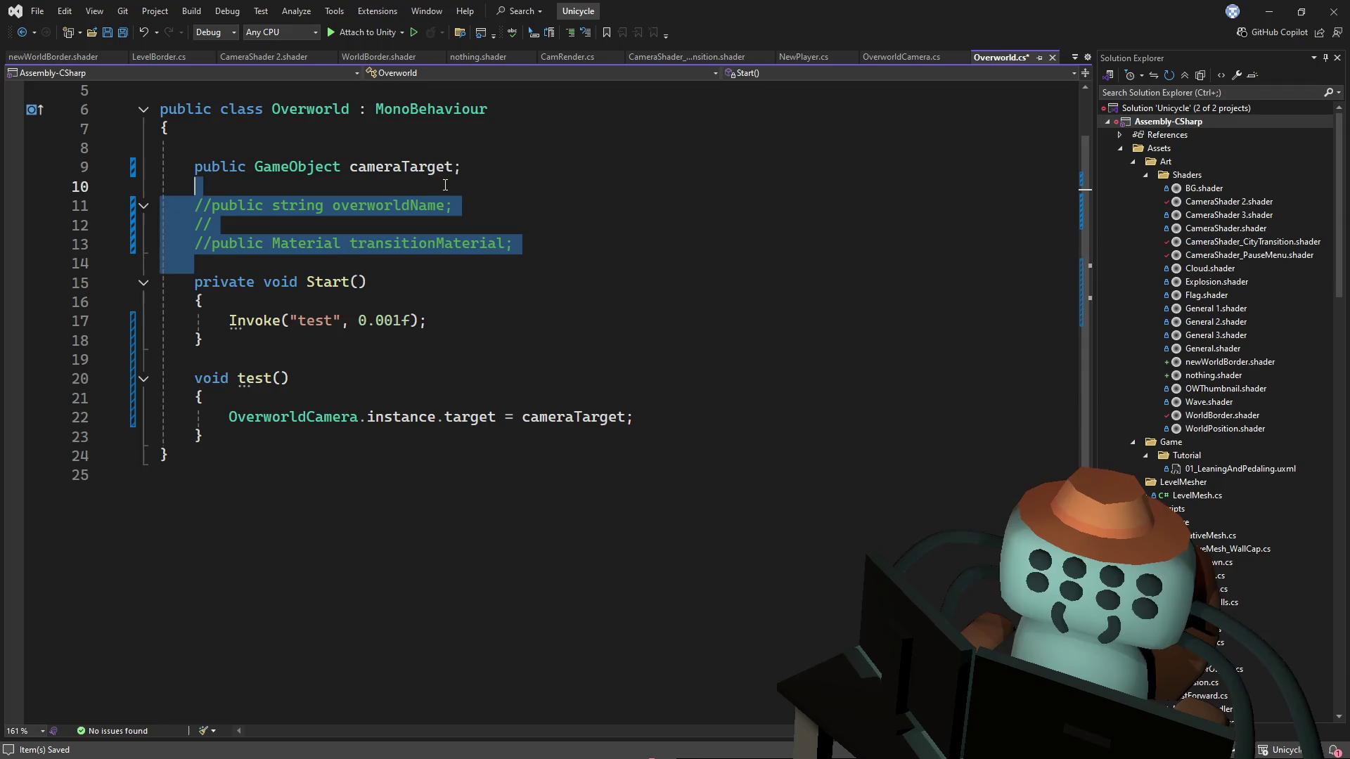
pyautogui.press('Delete')
pyautogui.hotkey('alt', 'Tab')
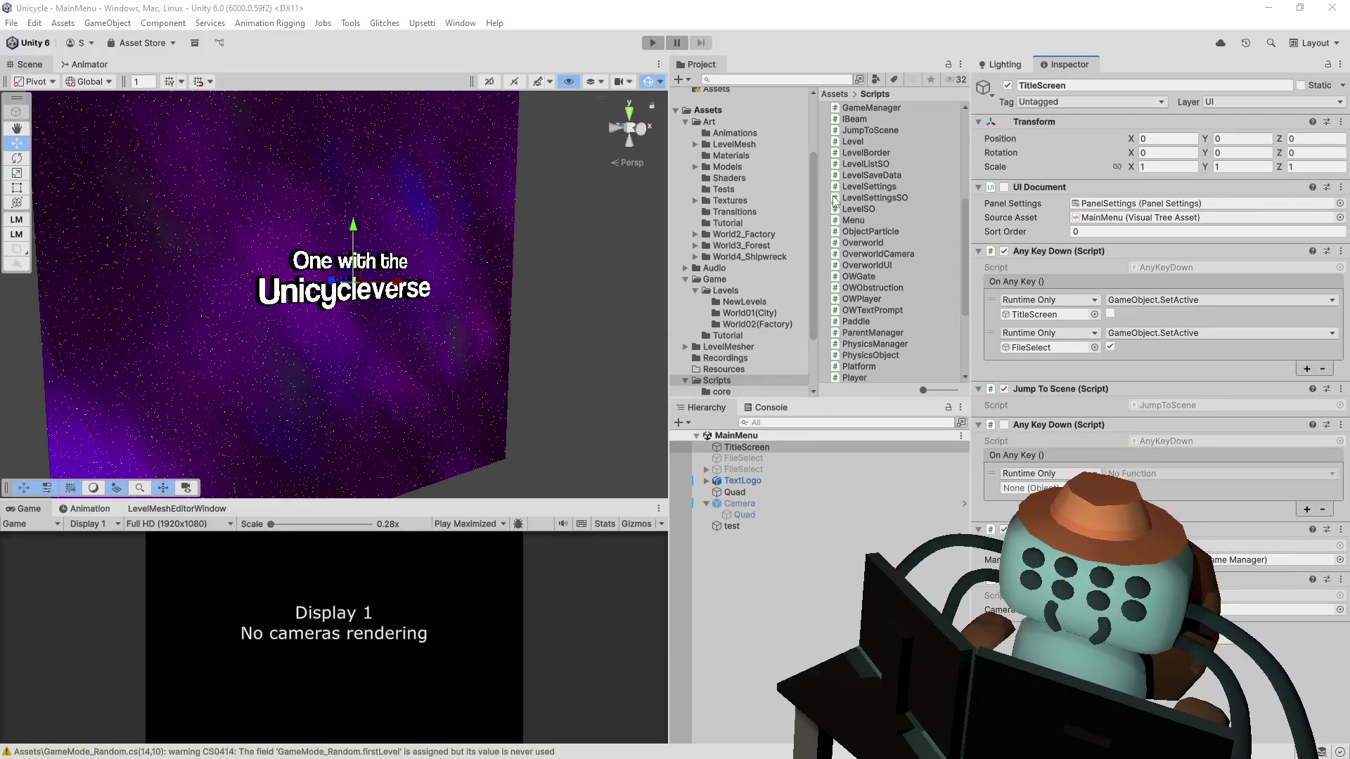
# Step: Playtest the main menu, then scale the background Quad up to about 36.20585
pyautogui.click(653, 43)
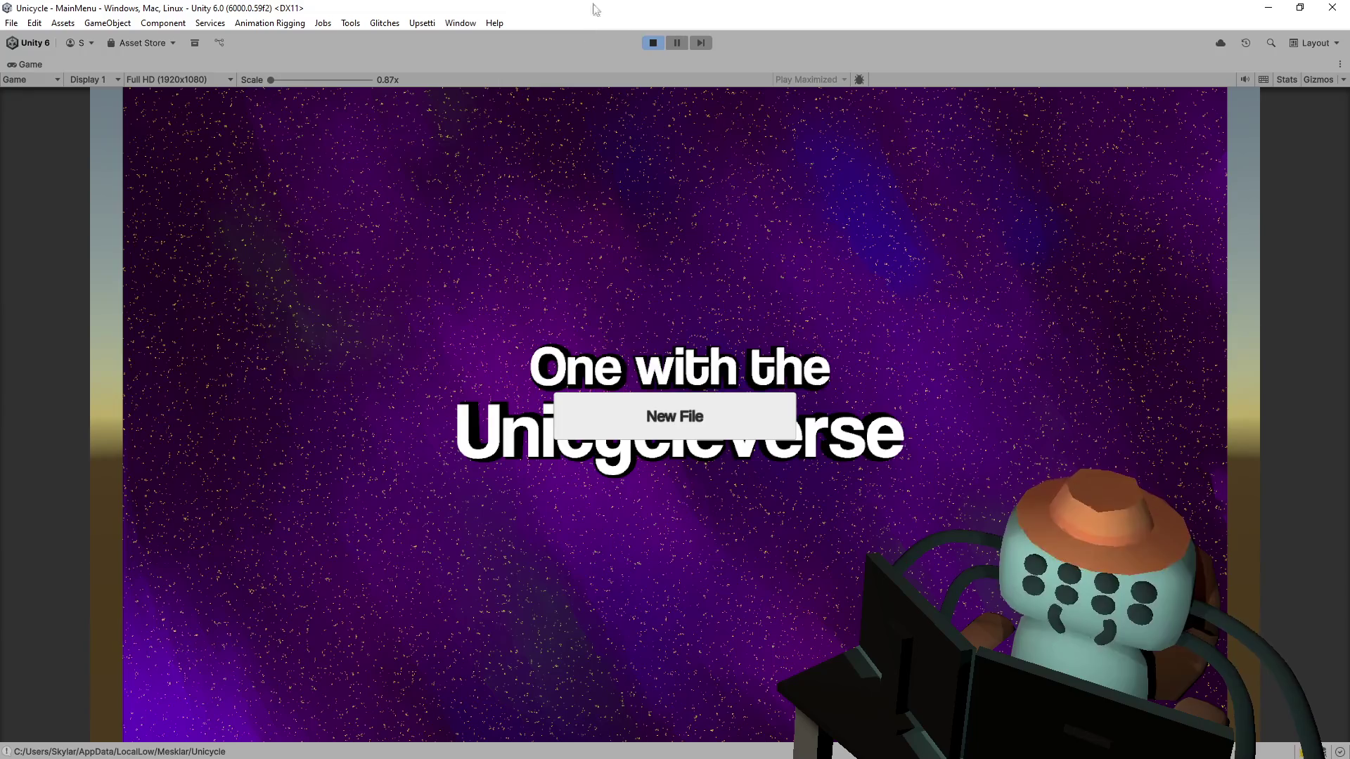
pyautogui.click(654, 43)
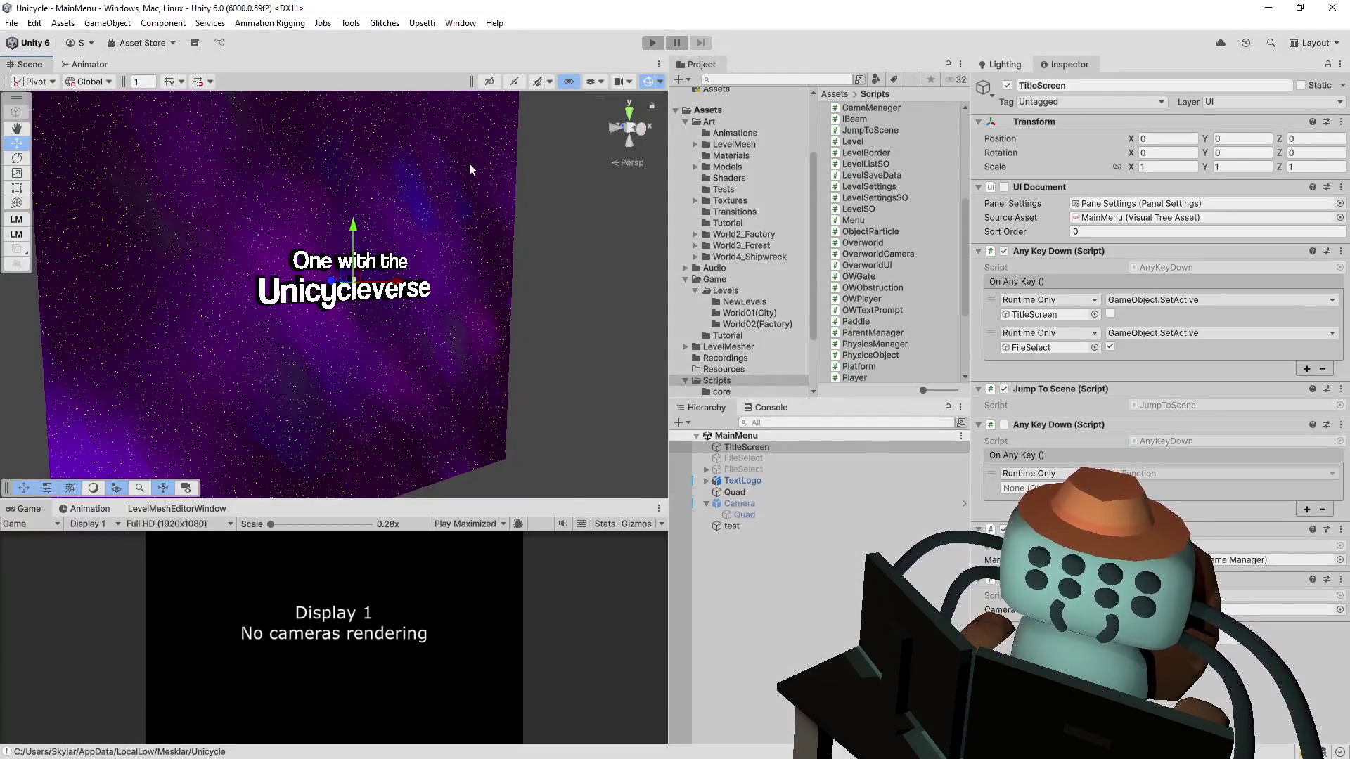
pyautogui.click(347, 286)
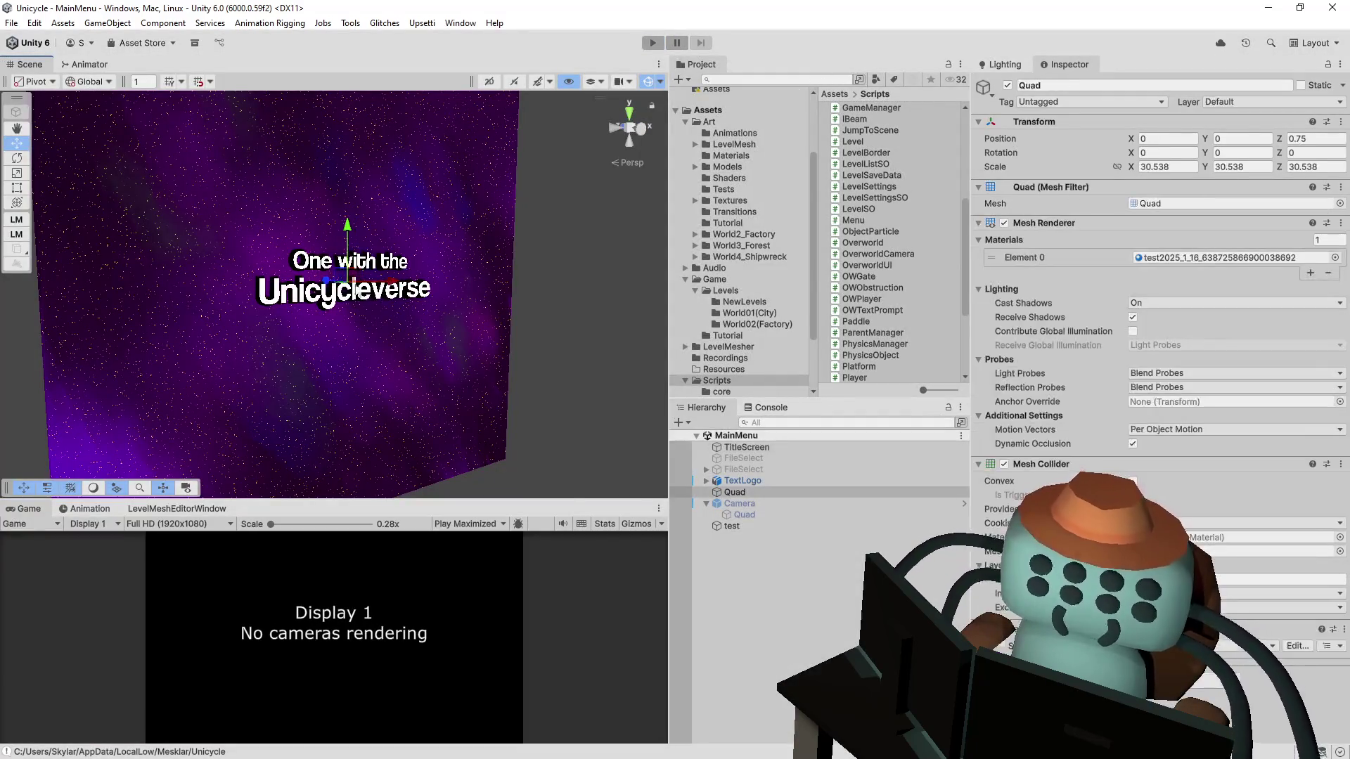
pyautogui.press('r')
pyautogui.moveTo(346, 286); pyautogui.dragTo(367, 278)
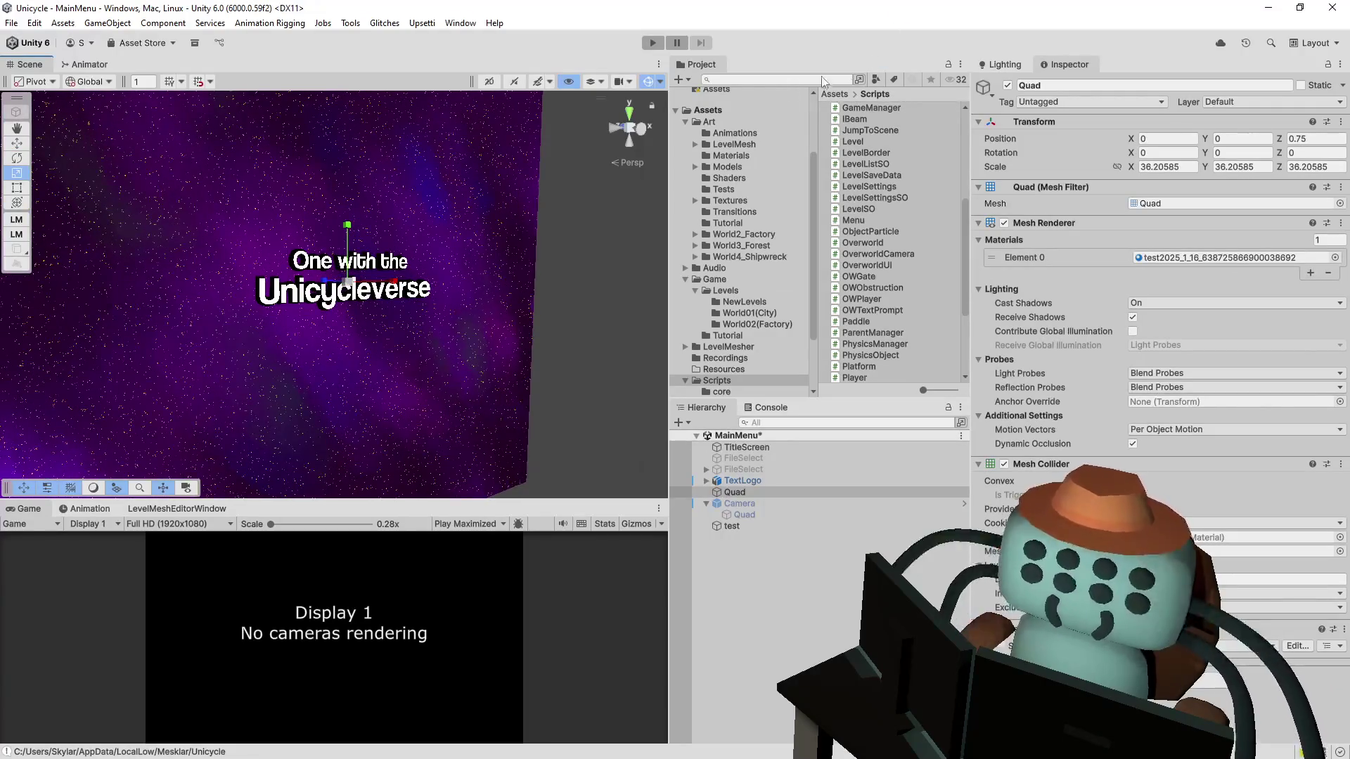
# Step: Open the Overworld scene from the 'overworld' search and start playtesting it
pyautogui.click(747, 79)
pyautogui.write('ove')
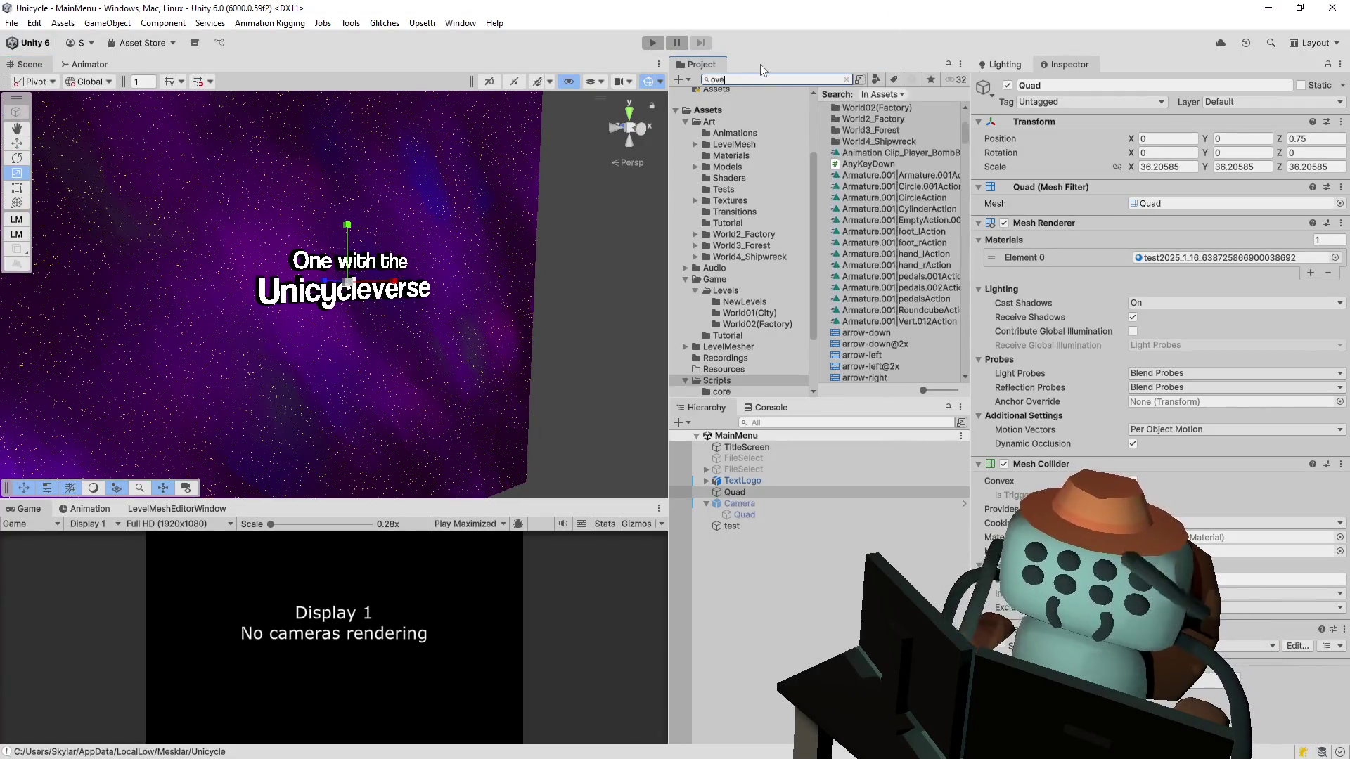
pyautogui.write('rworld')
pyautogui.press('Down')
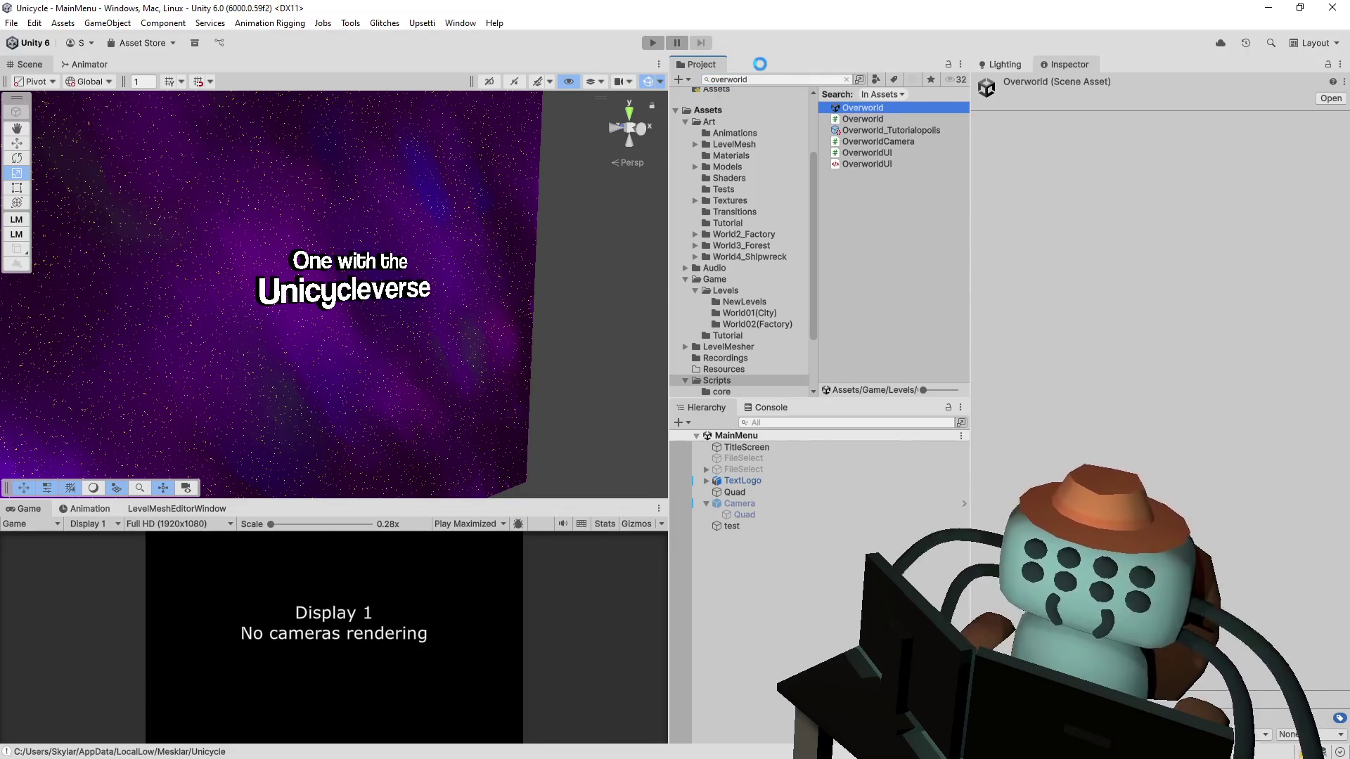
pyautogui.press('Return')
pyautogui.hotkey('ctrl', 'p')
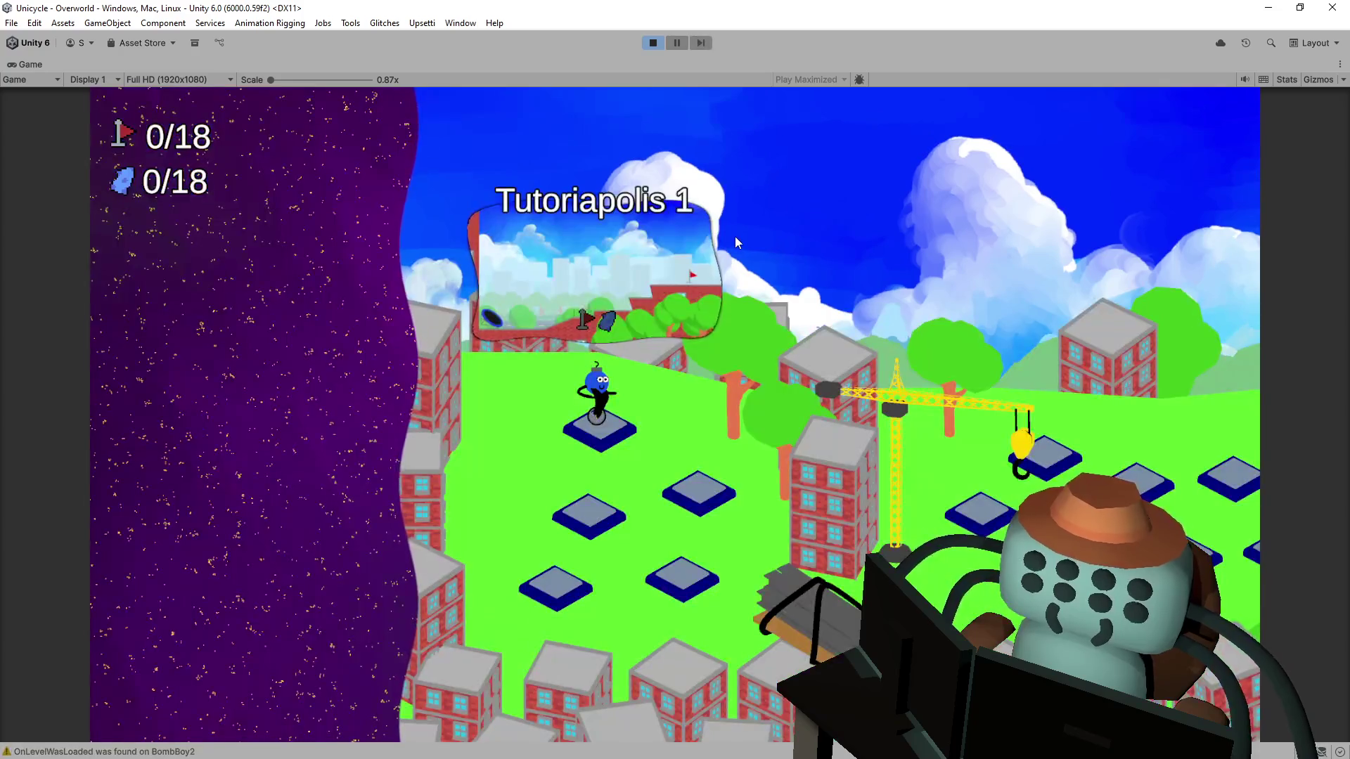
# Step: Enter Tutoriapolis 1, pause, and resize the Game/Scene split to inspect Leveltut01's objects
pyautogui.press('space')
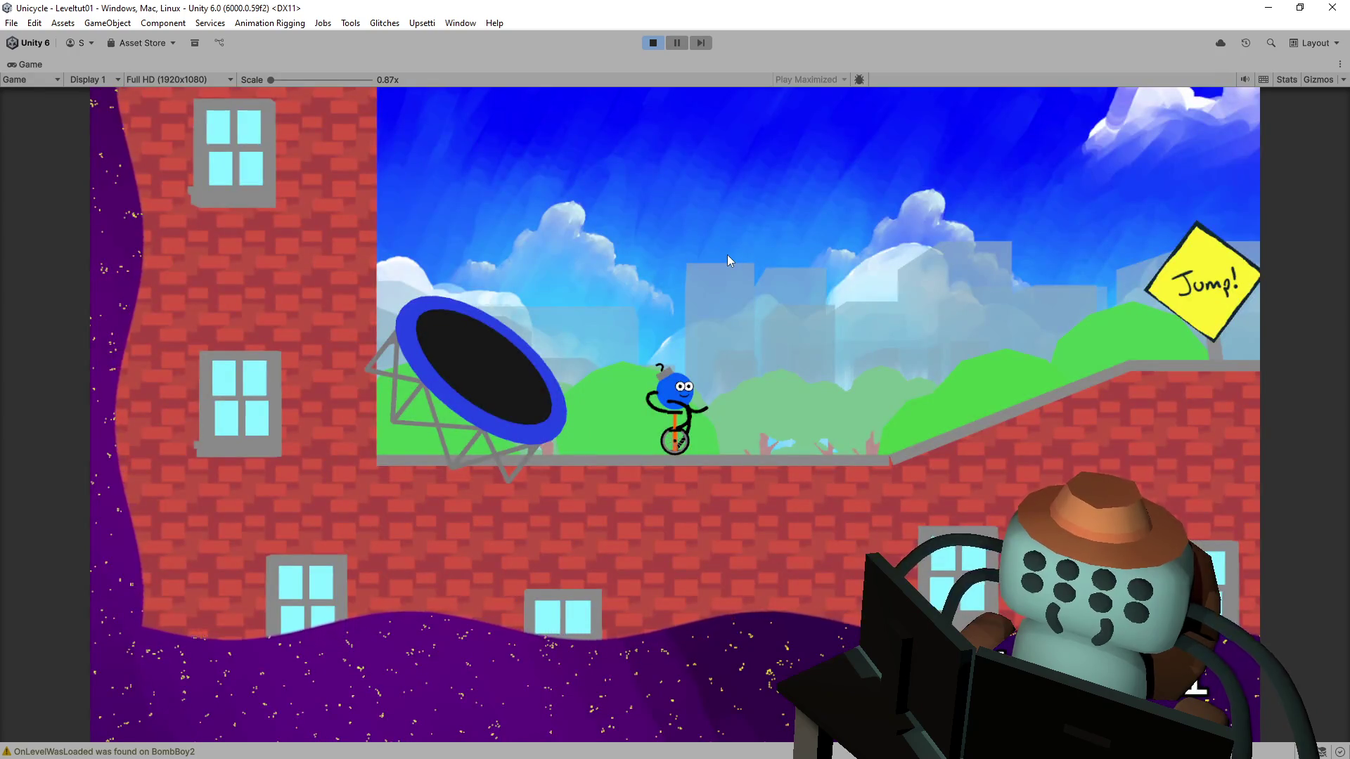
pyautogui.click(681, 48)
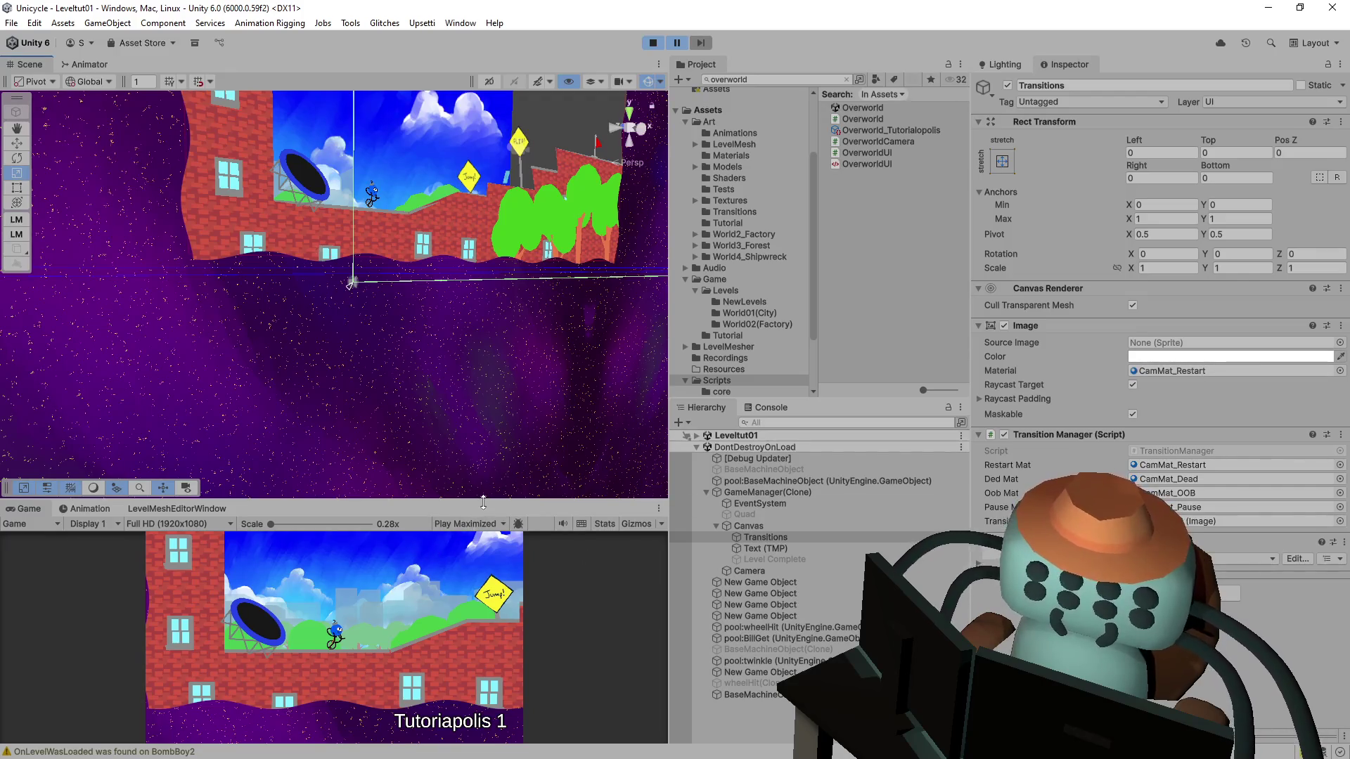
pyautogui.moveTo(526, 500)
pyautogui.mouseDown()
pyautogui.moveTo(531, 244)
pyautogui.moveTo(532, 400)
pyautogui.mouseUp()
pyautogui.moveTo(492, 204)
pyautogui.mouseDown()
pyautogui.moveTo(507, 181)
pyautogui.moveTo(435, 259)
pyautogui.mouseUp()
pyautogui.click(428, 262)
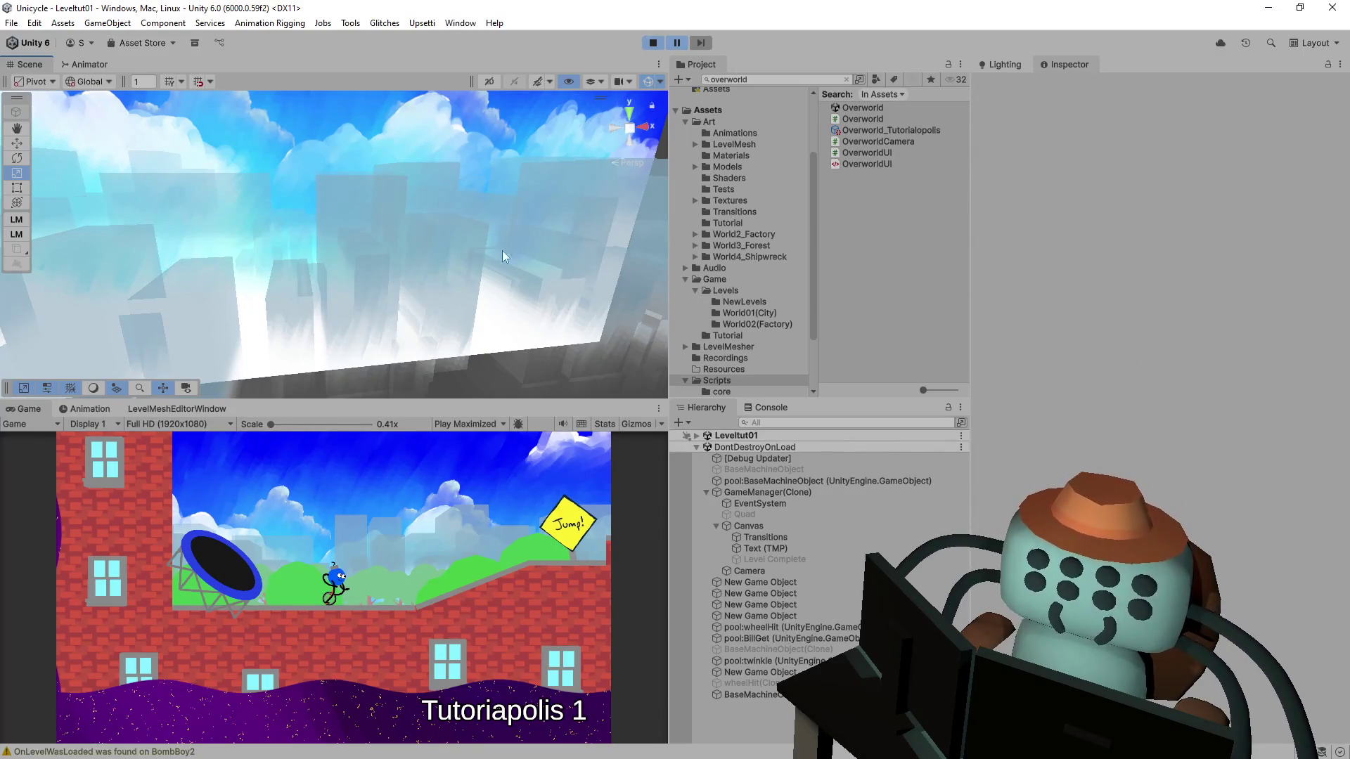
pyautogui.click(695, 435)
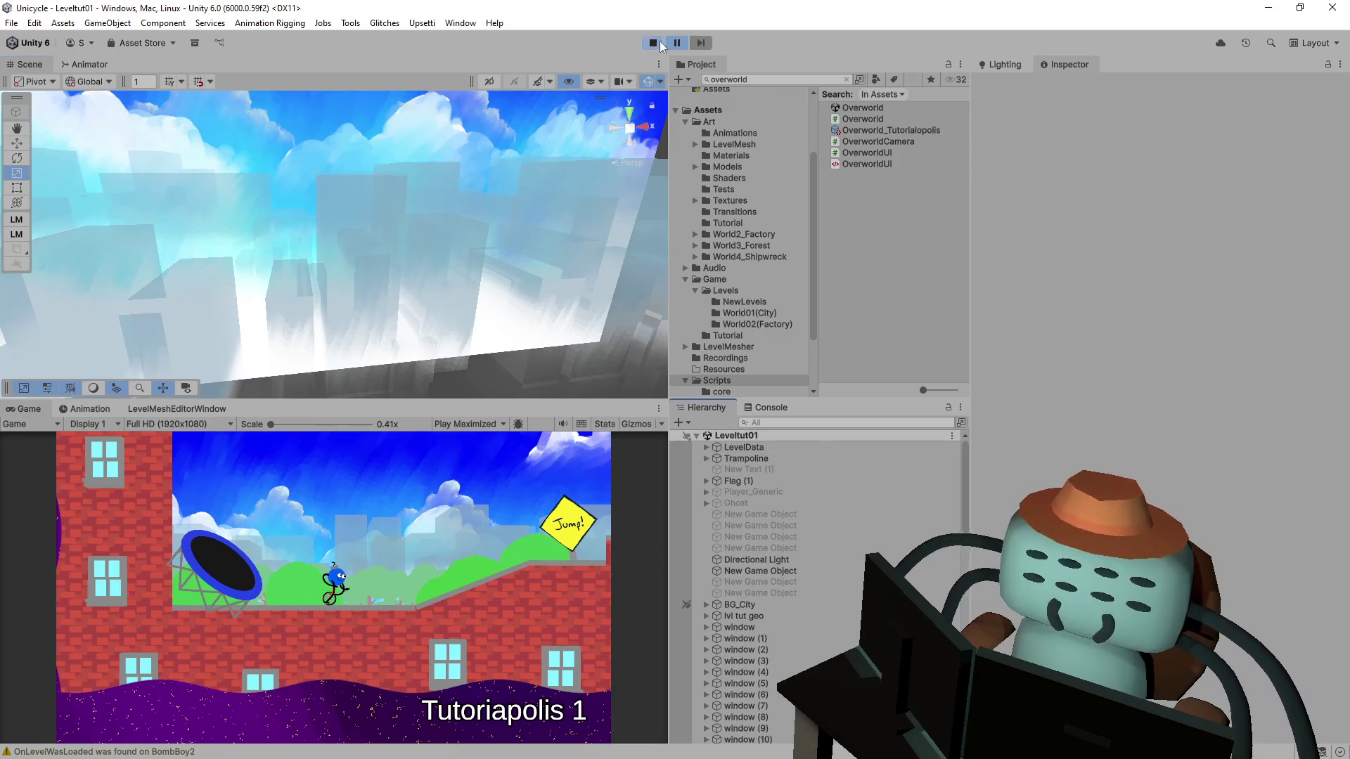
# Step: Stop play mode and open the Level001 scene from the 'level' search results
pyautogui.click(659, 44)
pyautogui.click(779, 80)
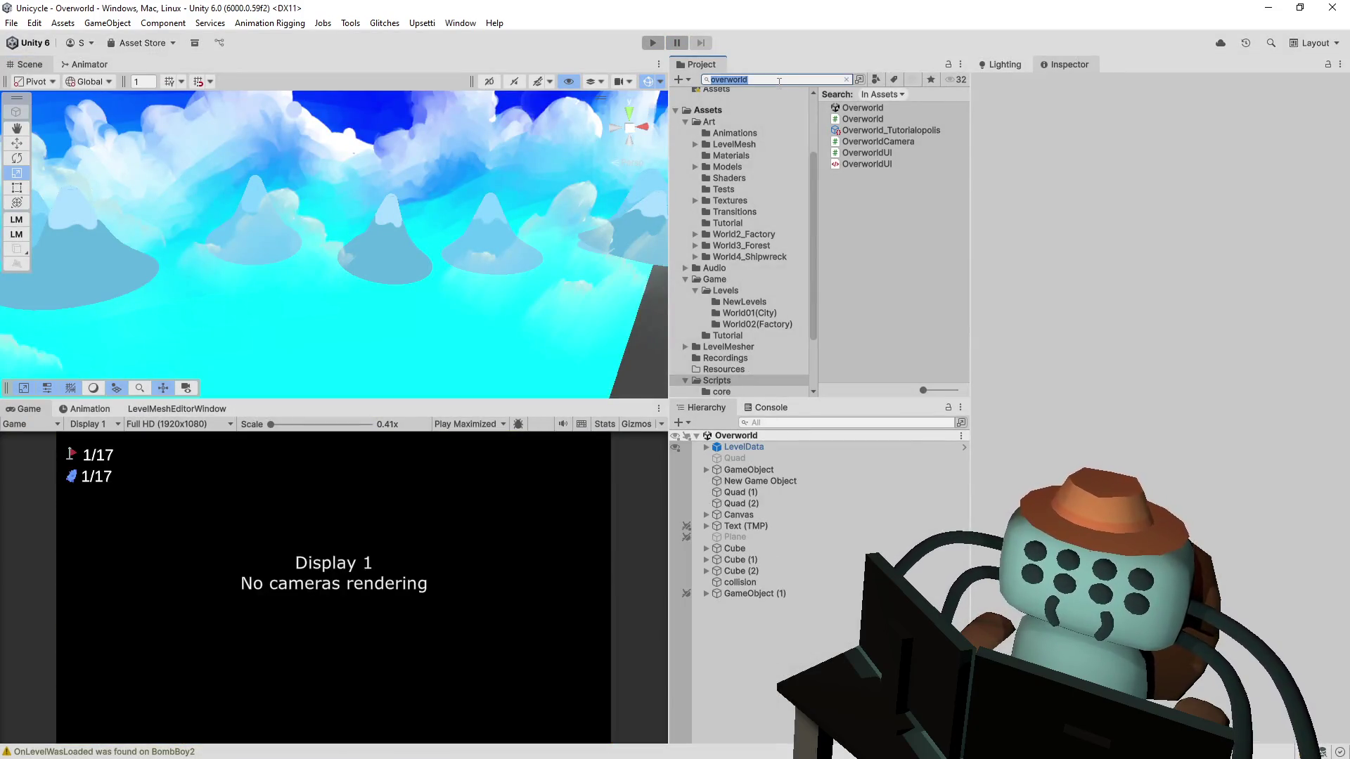
pyautogui.write('1')
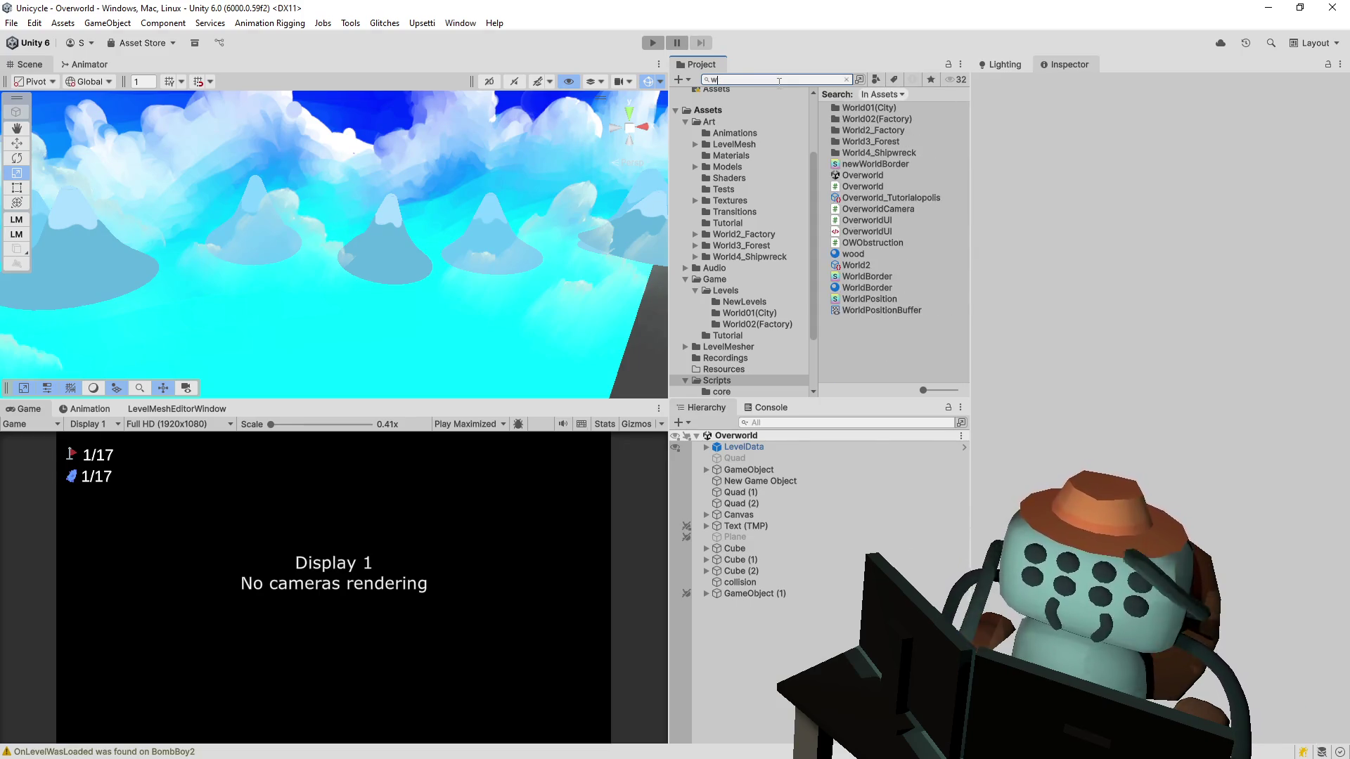
pyautogui.press('BackSpace')
pyautogui.press('BackSpace')
pyautogui.write('level')
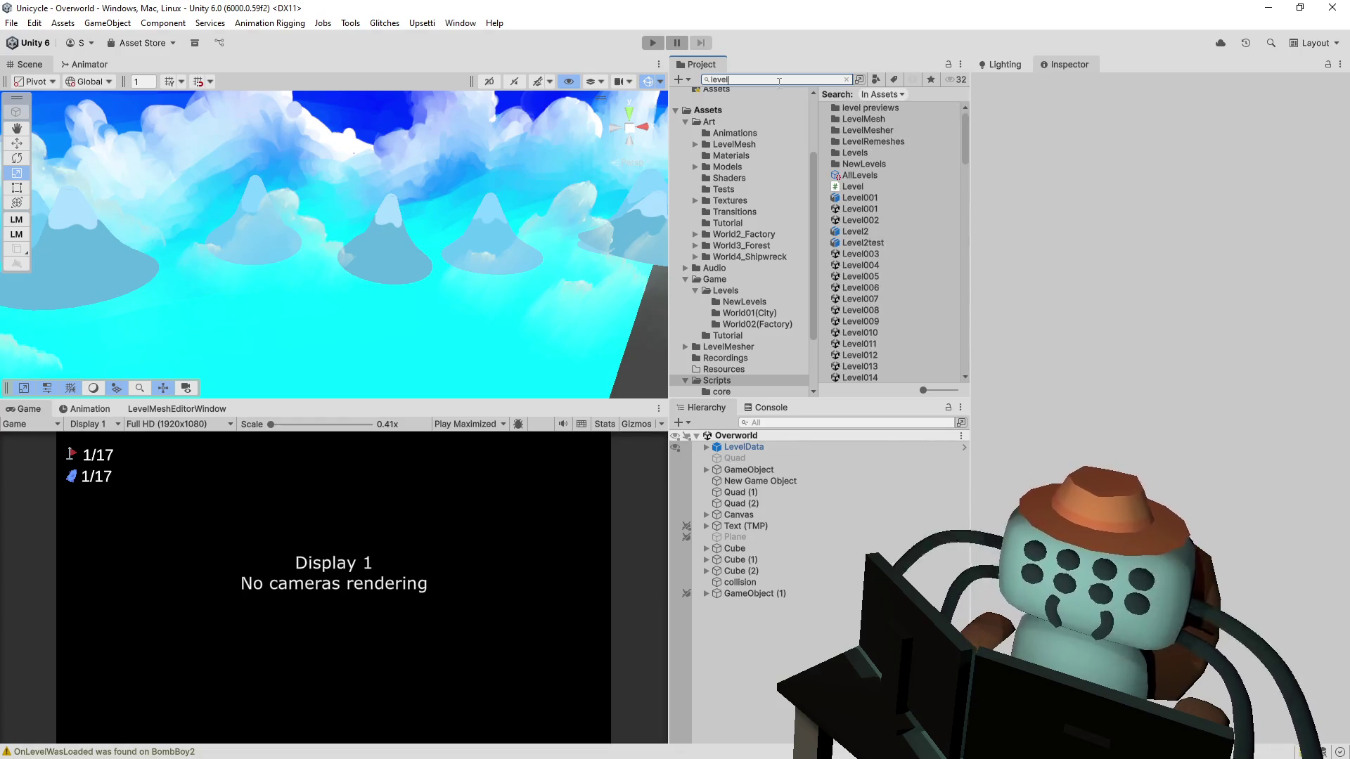
pyautogui.press('Down')
pyautogui.press('Down')
pyautogui.press('Down')
pyautogui.press('Down')
pyautogui.press('Down')
pyautogui.press('Down')
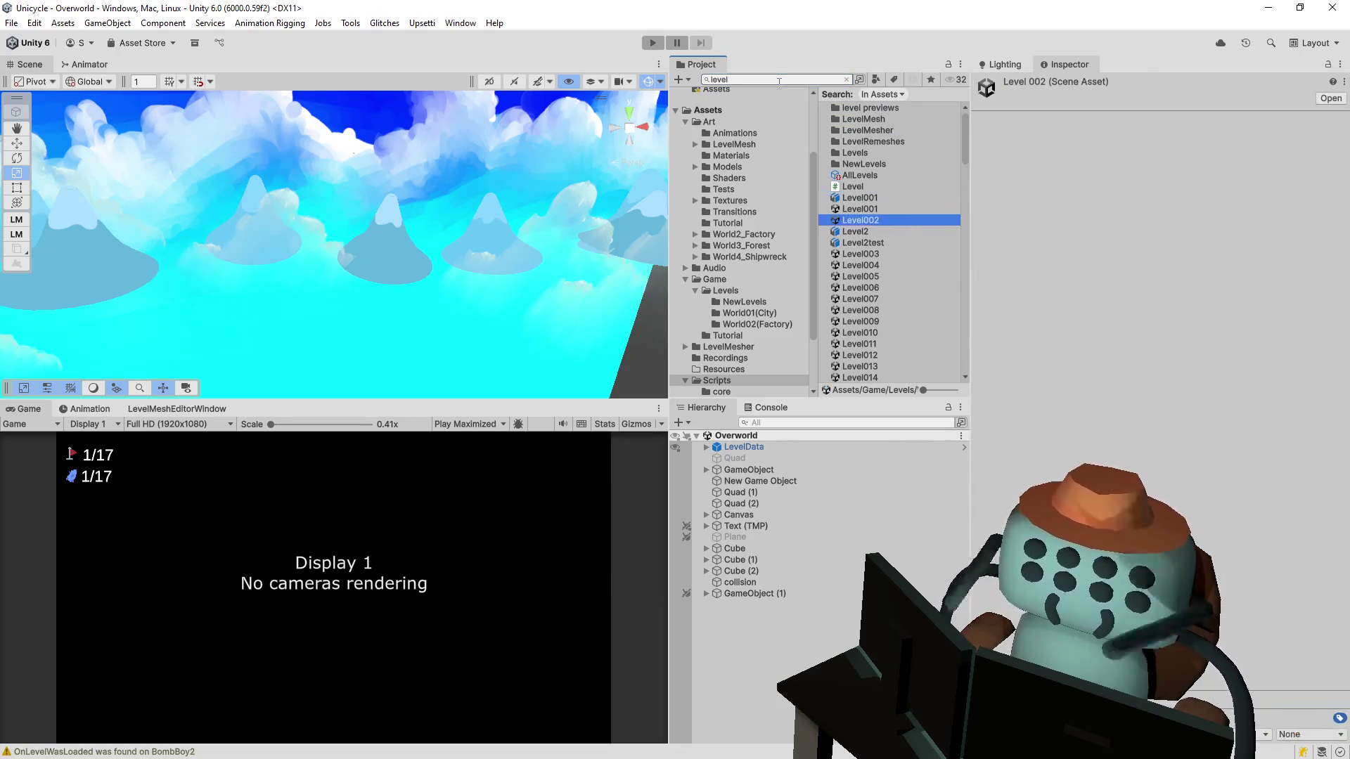
pyautogui.press('Up')
pyautogui.press('Return')
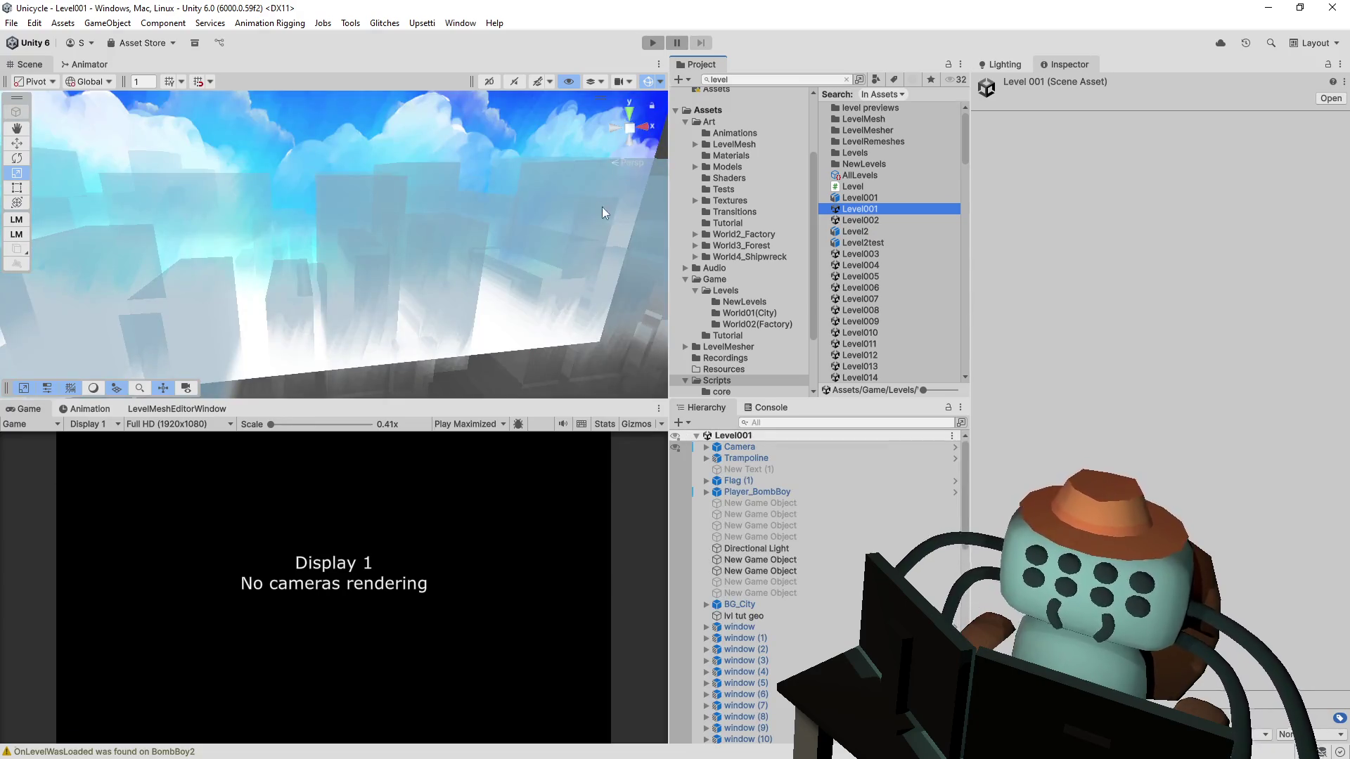
# Step: Inspect the BG_City background planes, toggling quad s active and checking the BGTest planes
pyautogui.click(487, 226)
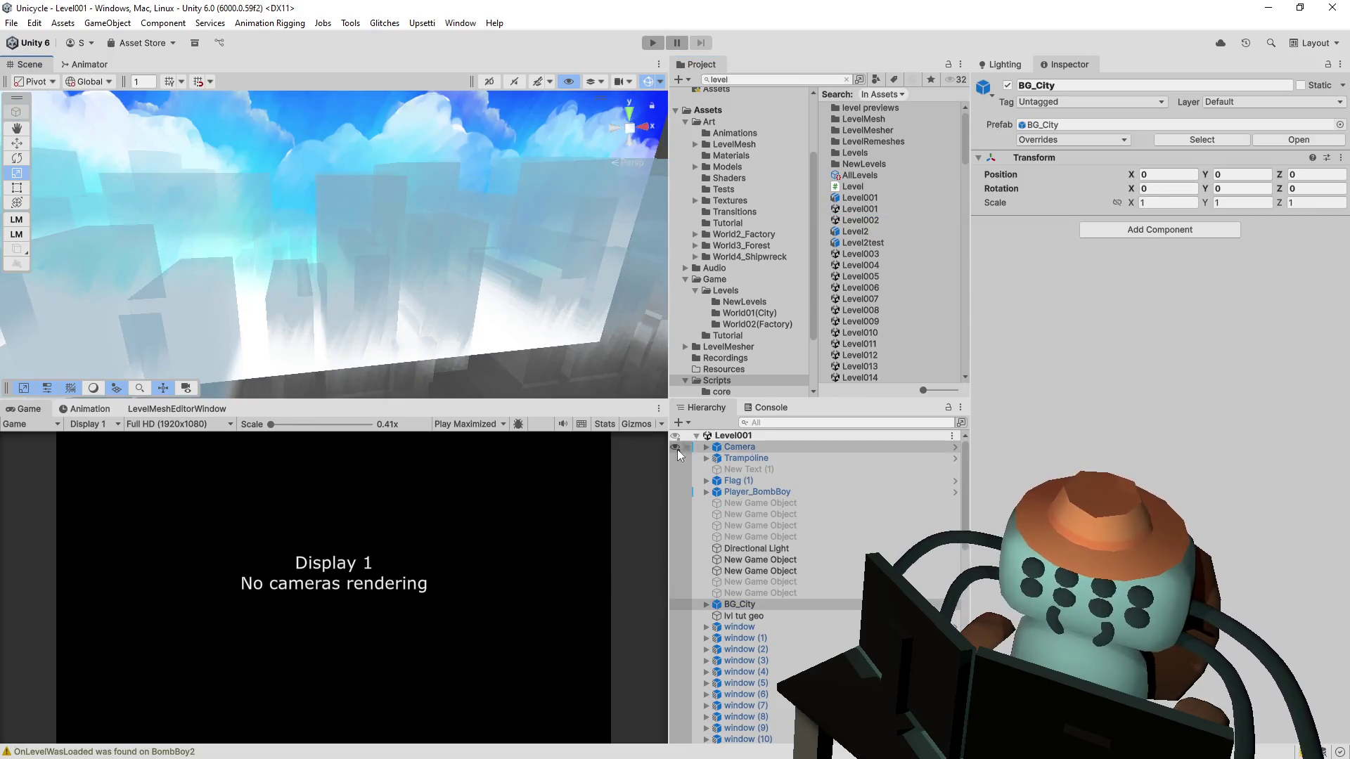
pyautogui.scroll(-3, 782, 588)
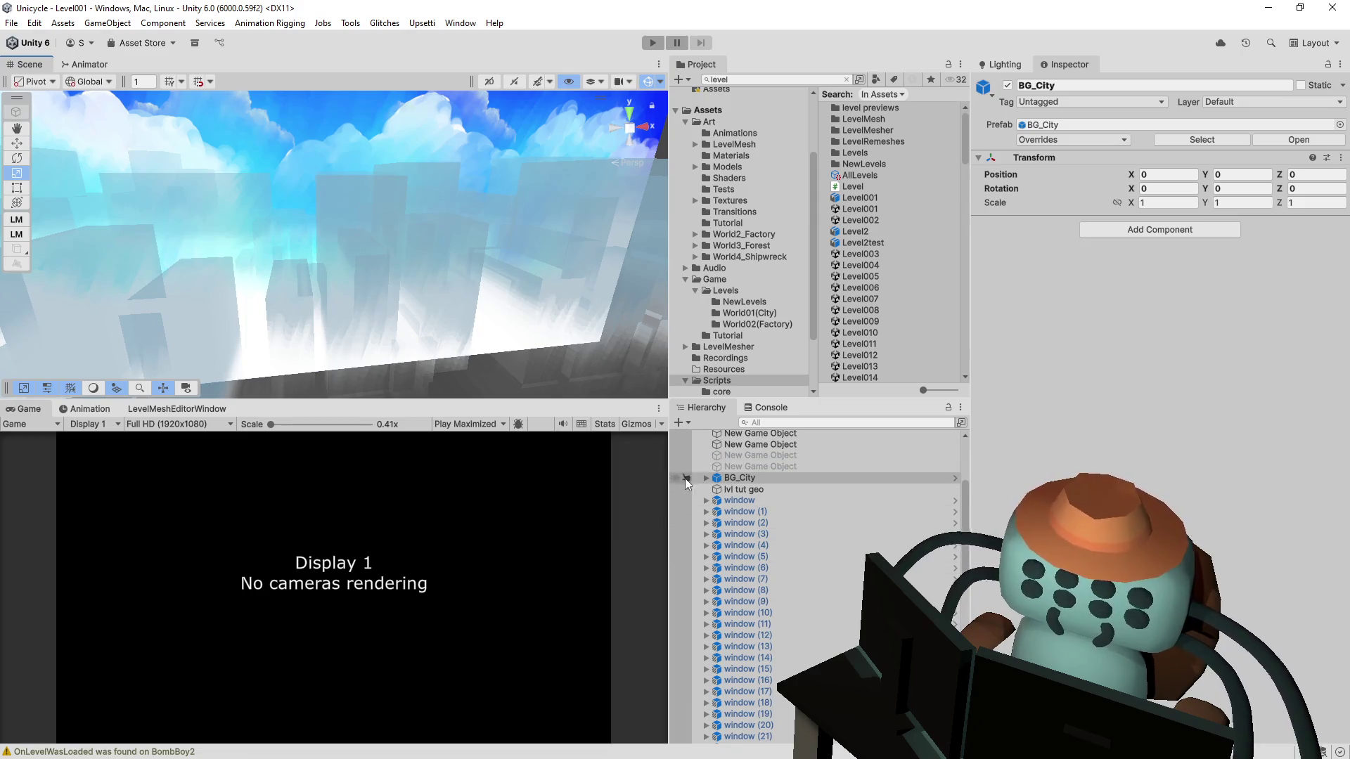
pyautogui.click(453, 291)
pyautogui.scroll(-3, 715, 499)
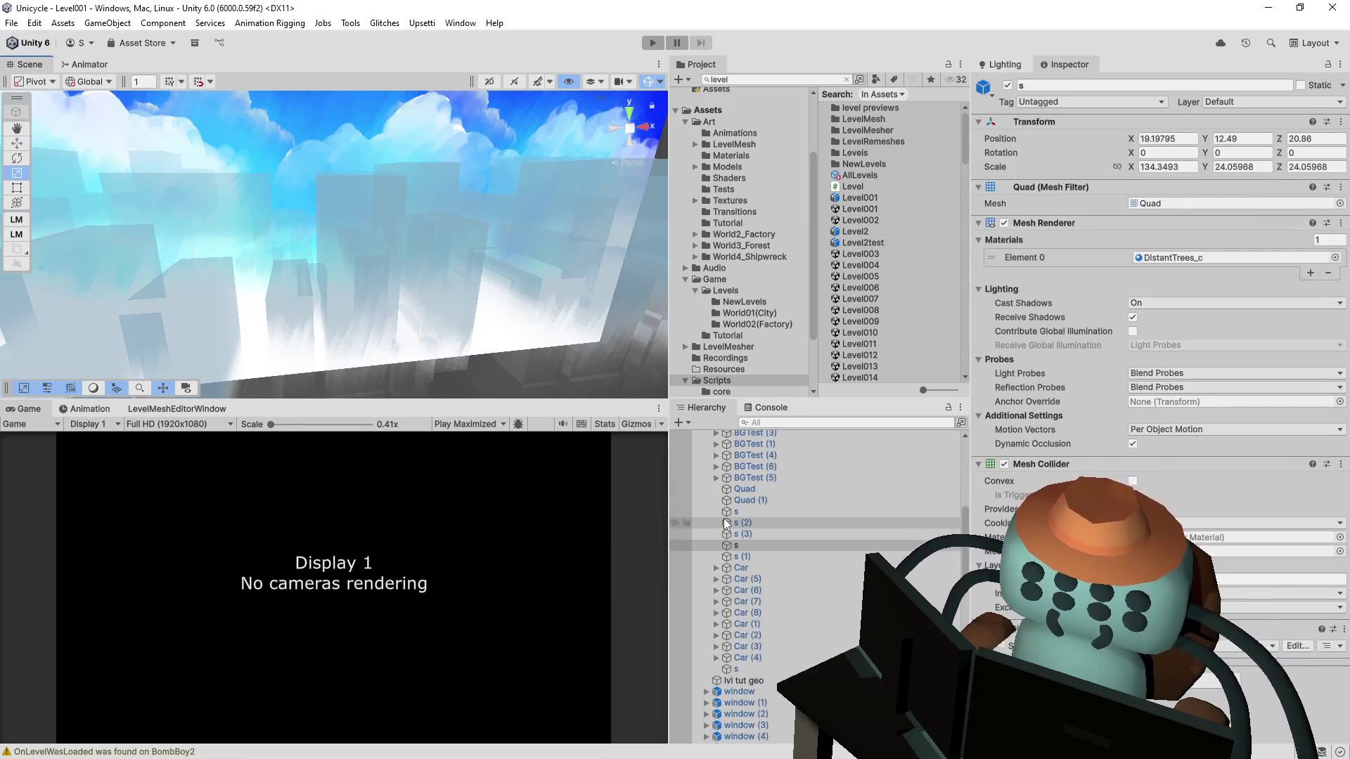
pyautogui.click(1007, 85)
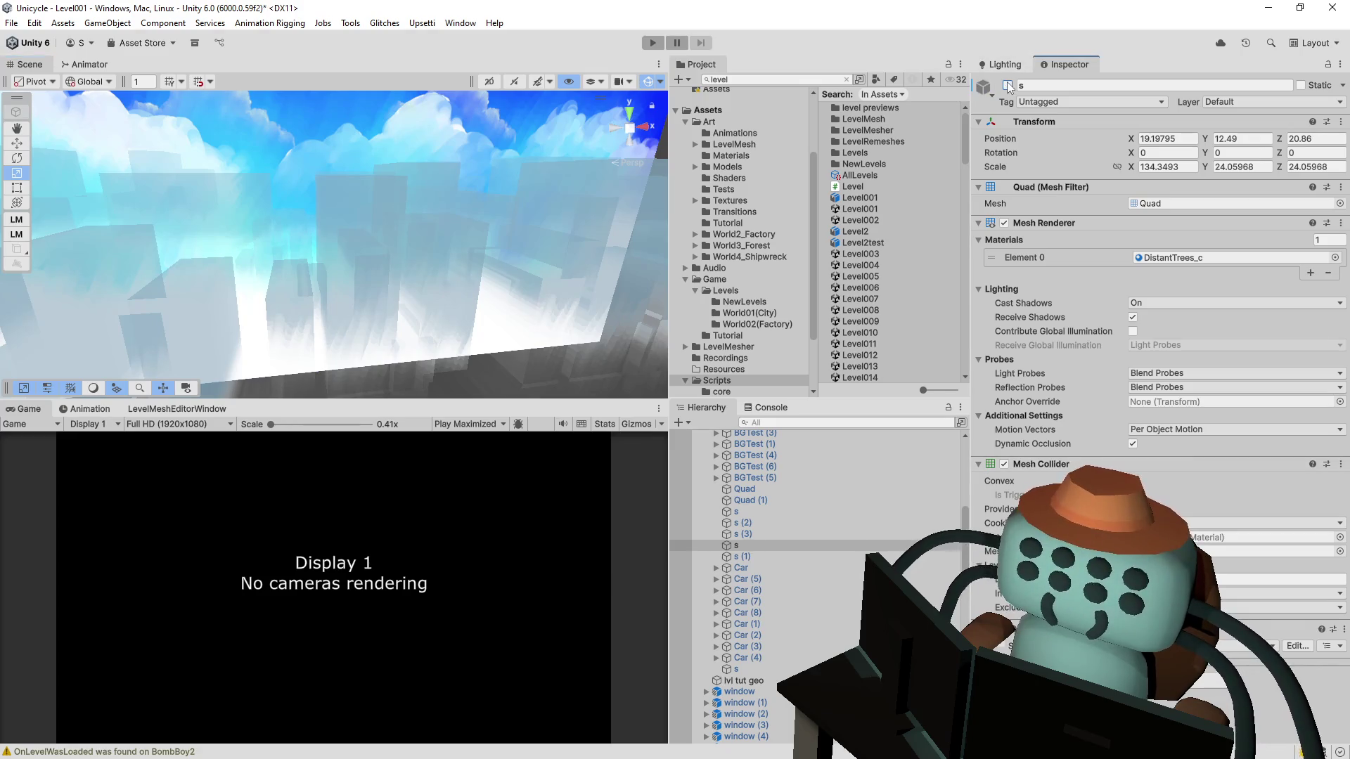
pyautogui.moveTo(415, 226)
pyautogui.mouseDown()
pyautogui.moveTo(246, 202)
pyautogui.moveTo(361, 291)
pyautogui.moveTo(302, 254)
pyautogui.mouseUp()
pyautogui.click(360, 286)
pyautogui.click(301, 254)
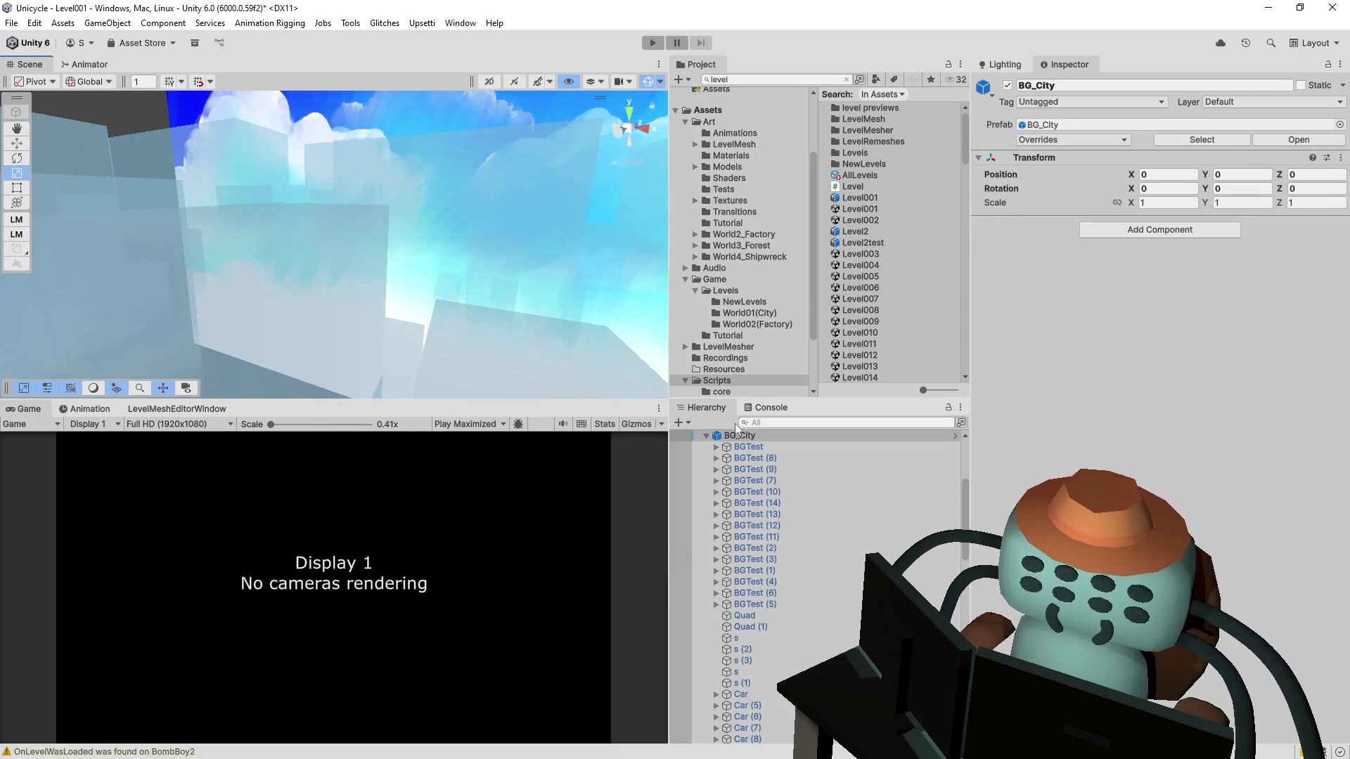
pyautogui.click(265, 289)
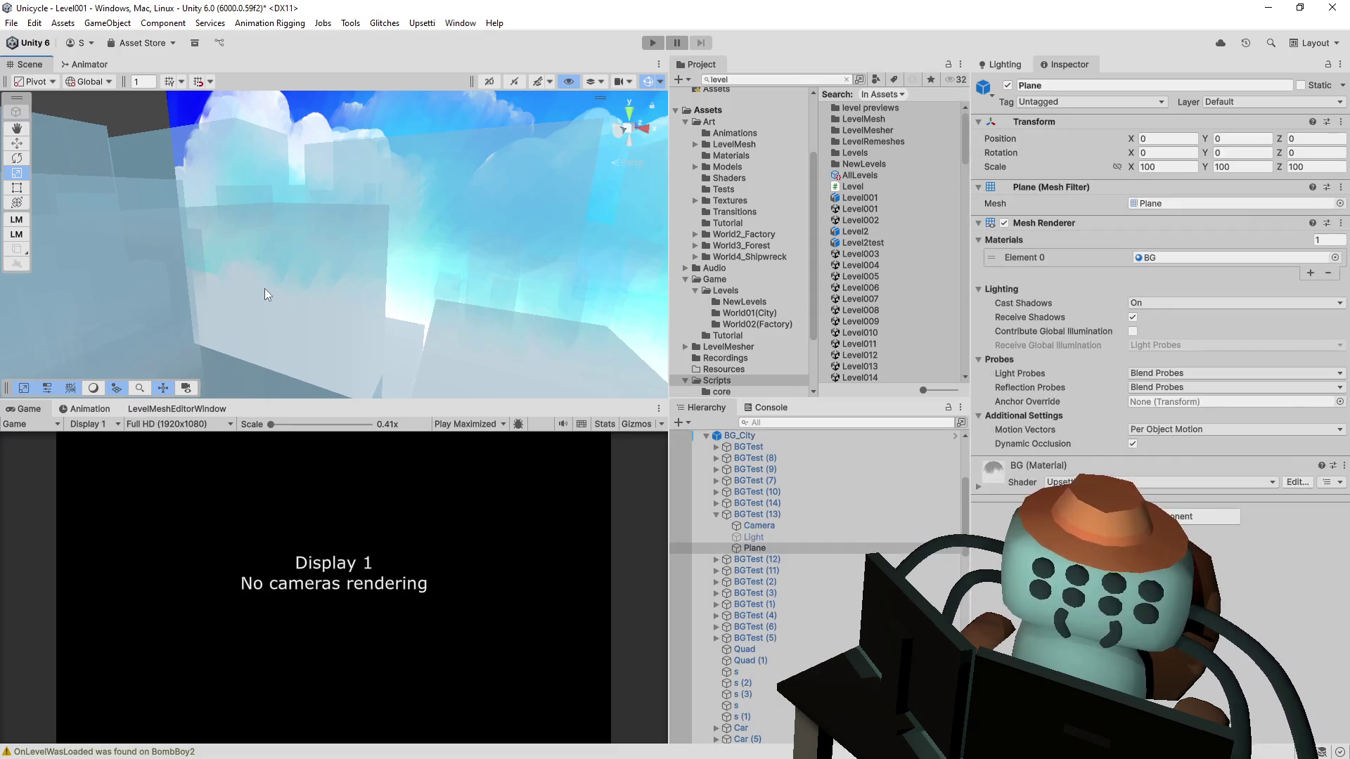
pyautogui.click(294, 277)
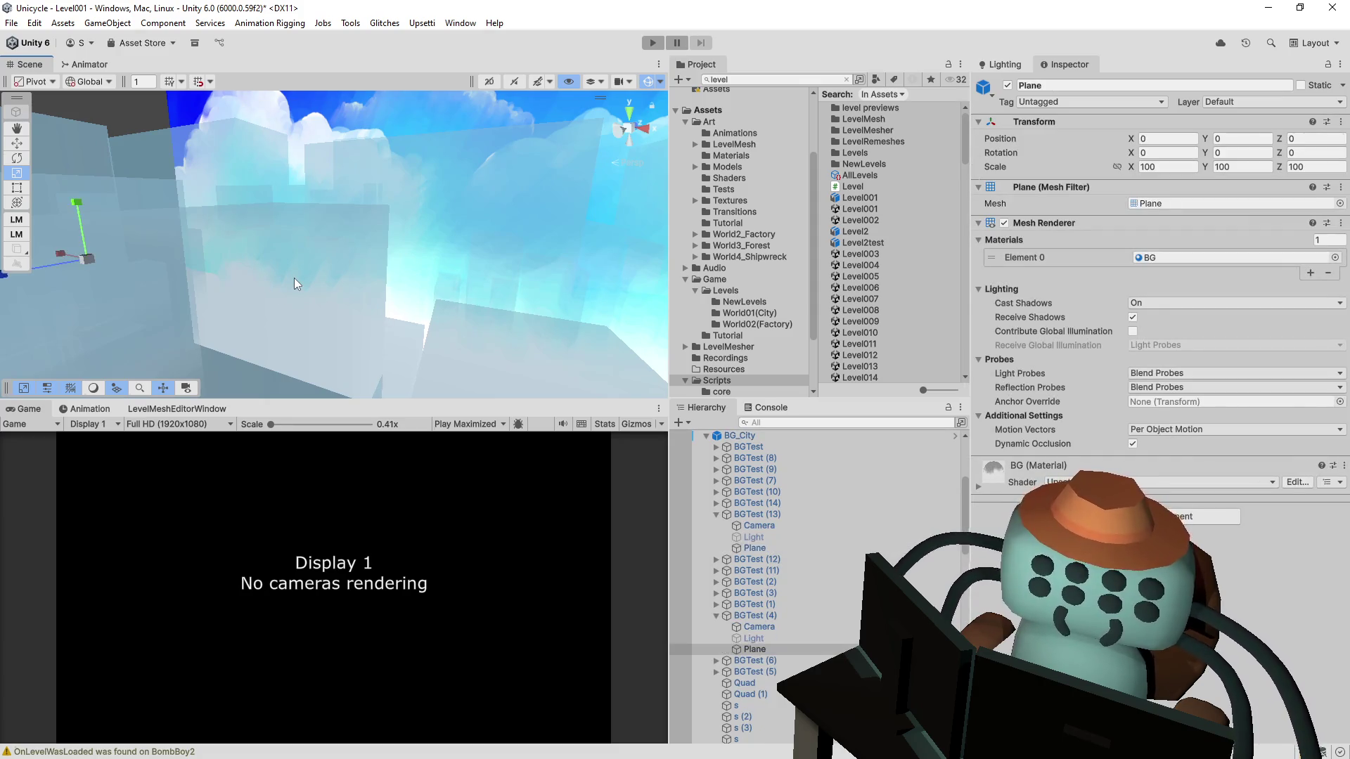
pyautogui.moveTo(294, 277)
pyautogui.mouseDown()
pyautogui.moveTo(253, 245)
pyautogui.moveTo(910, 316)
pyautogui.mouseUp()
# Step: Comment out the Basic_BG shader's 'Blend SrcAlpha OneMinusSrcAlpha' line
pyautogui.click(980, 486)
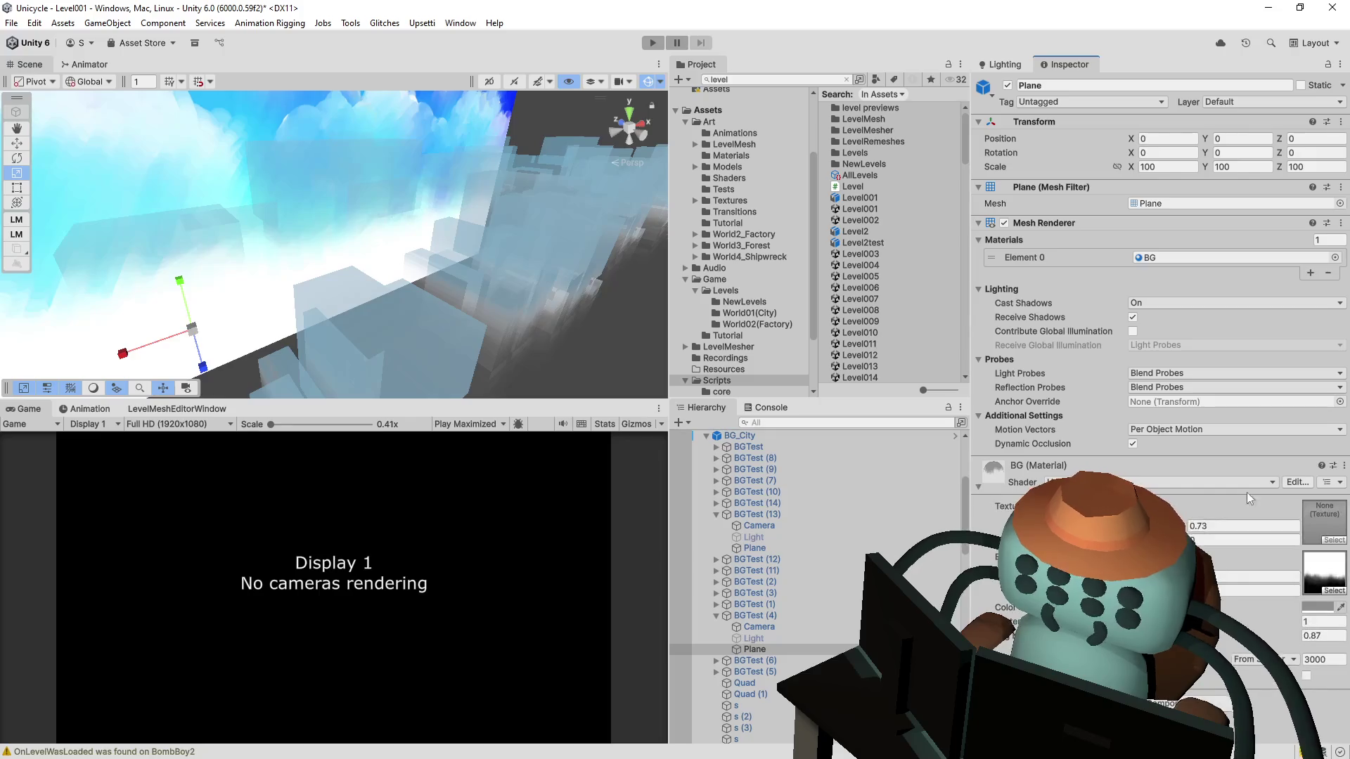
pyautogui.click(1295, 484)
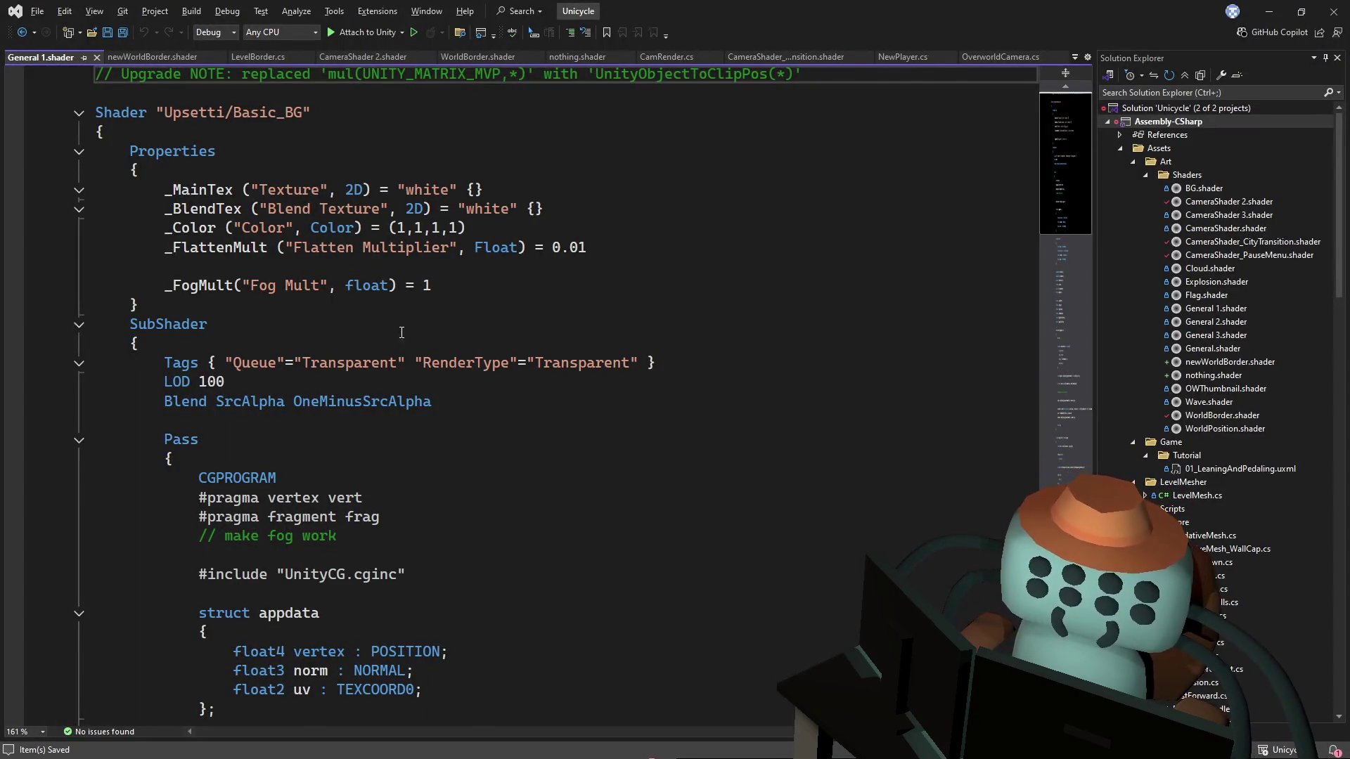
pyautogui.click(269, 394)
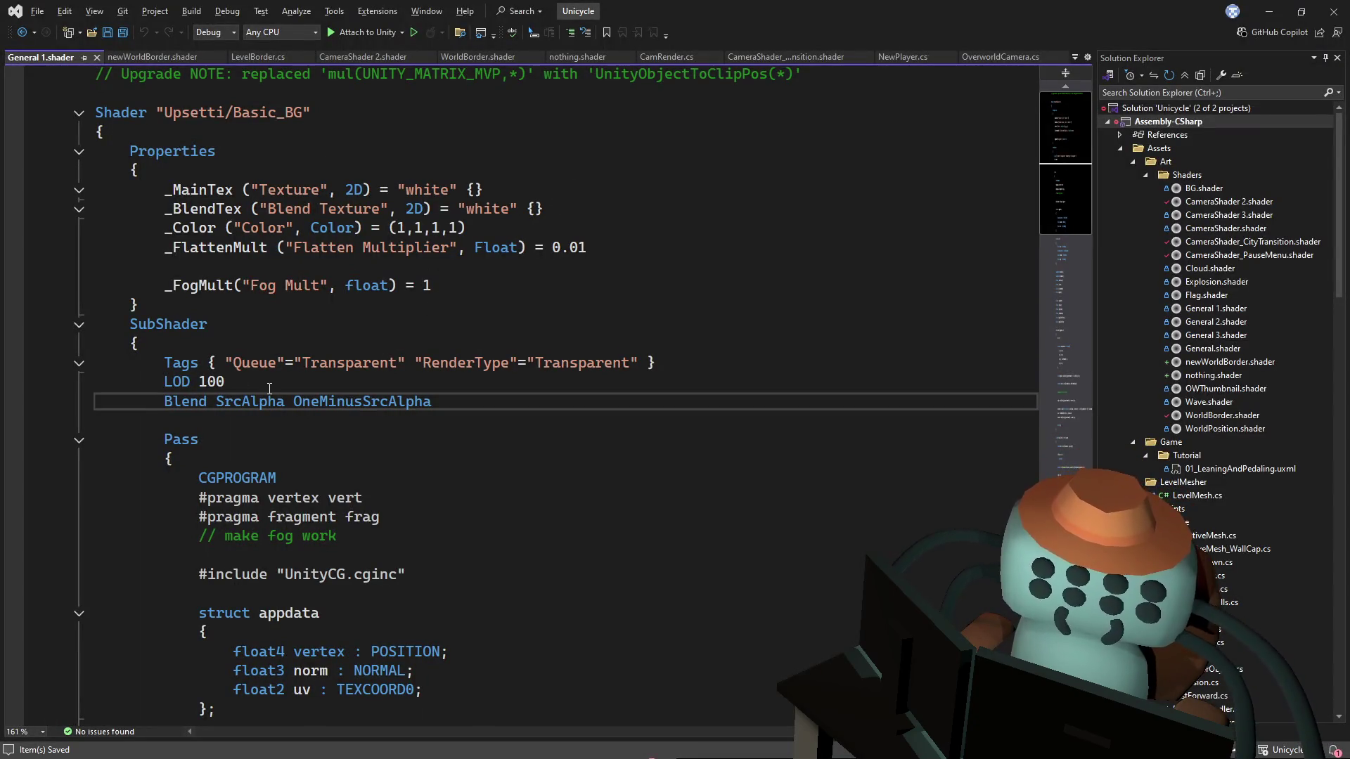
pyautogui.write('//')
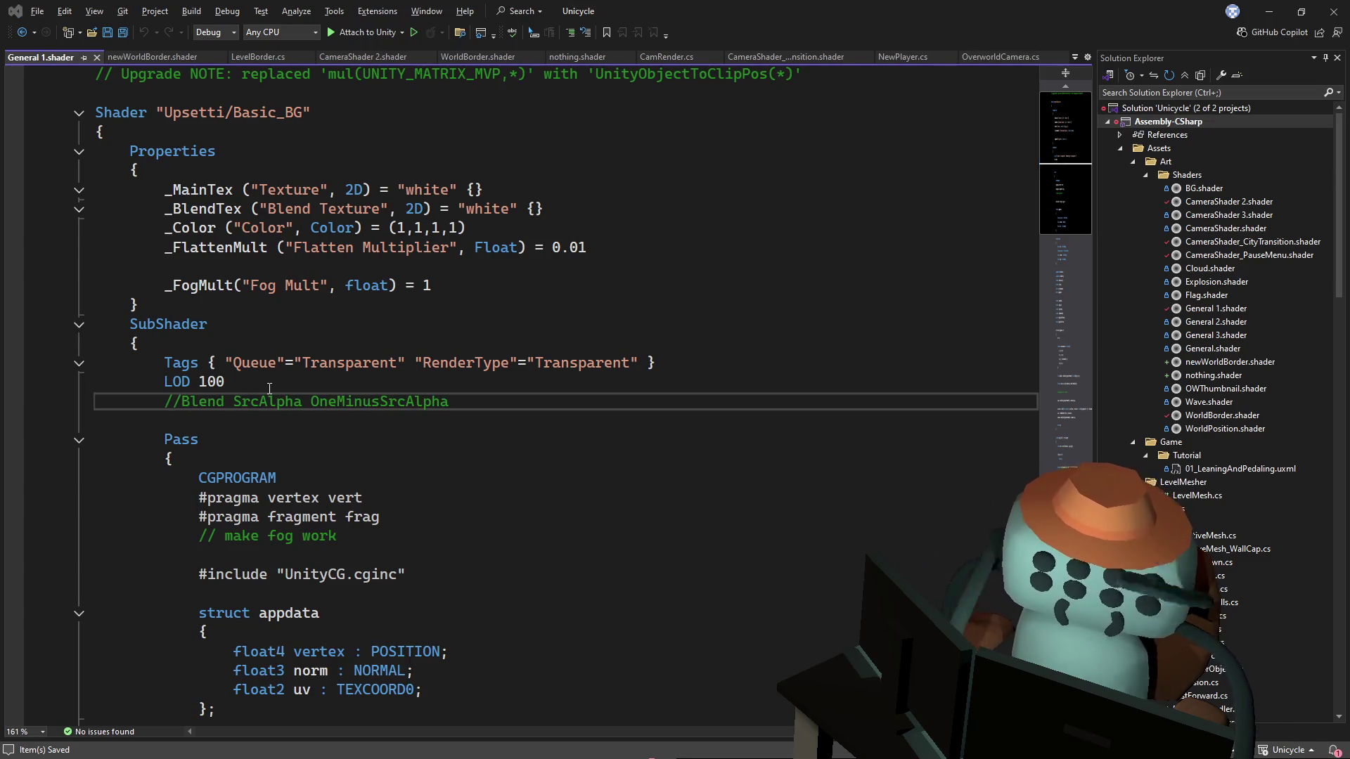
pyautogui.hotkey('alt', 'Tab')
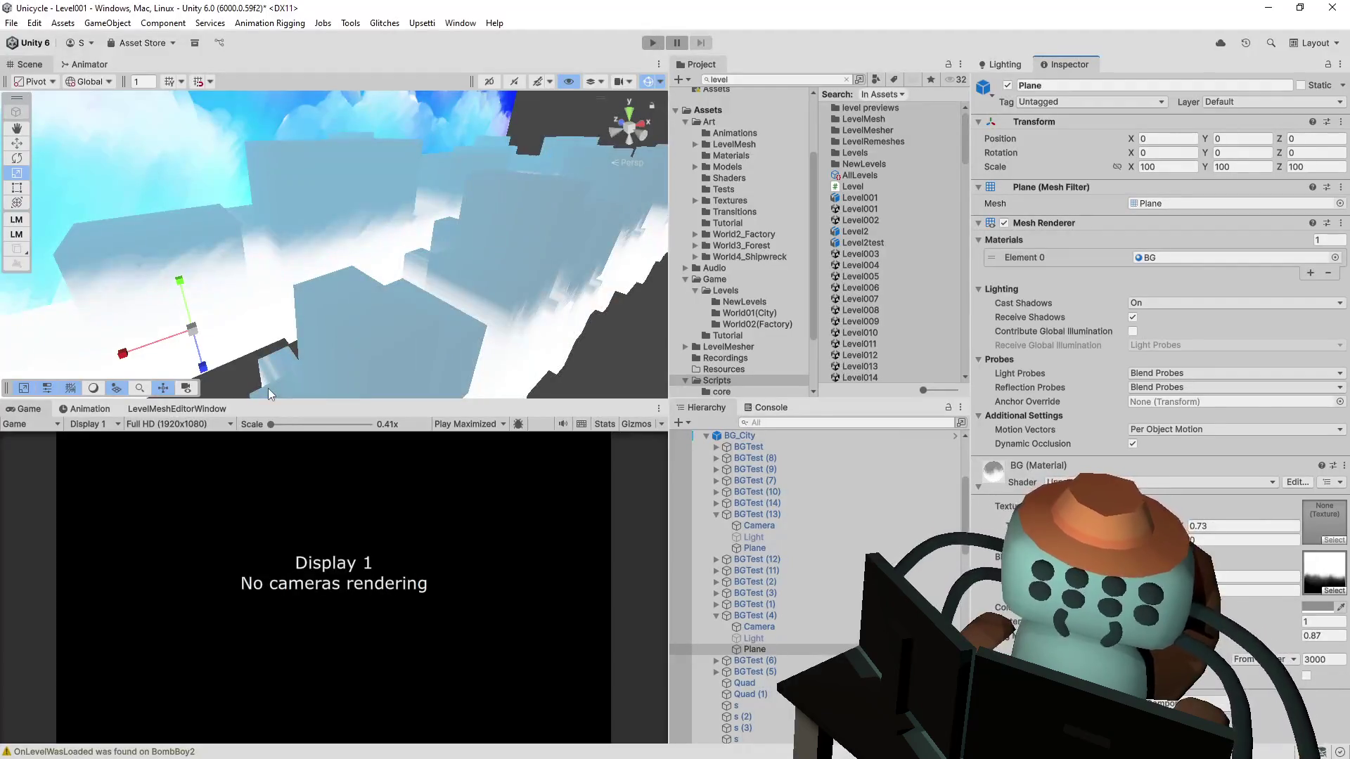
# Step: Playtest Level001, then open the NullReferenceException source at NewPlayer.cs line 181
pyautogui.moveTo(364, 191)
pyautogui.mouseDown()
pyautogui.moveTo(182, 132)
pyautogui.moveTo(331, 170)
pyautogui.mouseUp()
pyautogui.hotkey('ctrl', 'p')
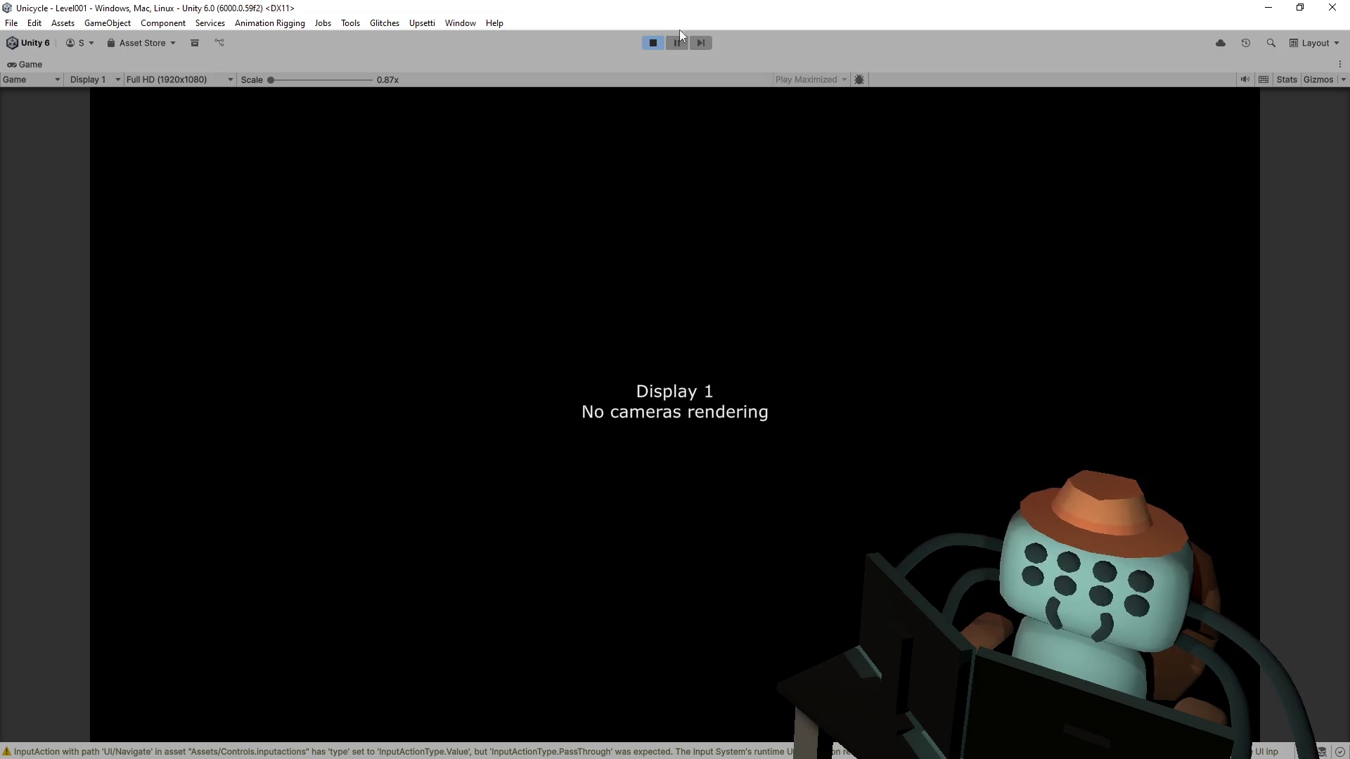
pyautogui.click(655, 40)
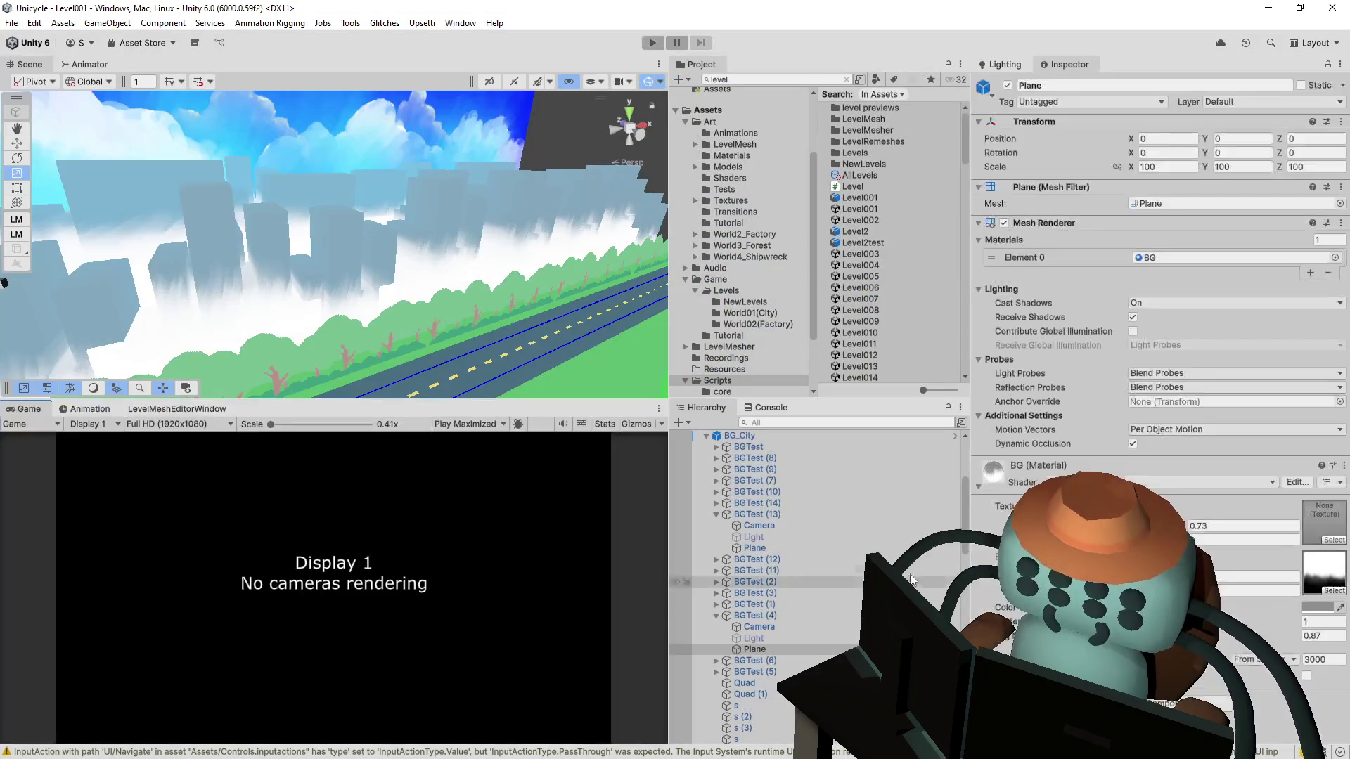
pyautogui.click(774, 407)
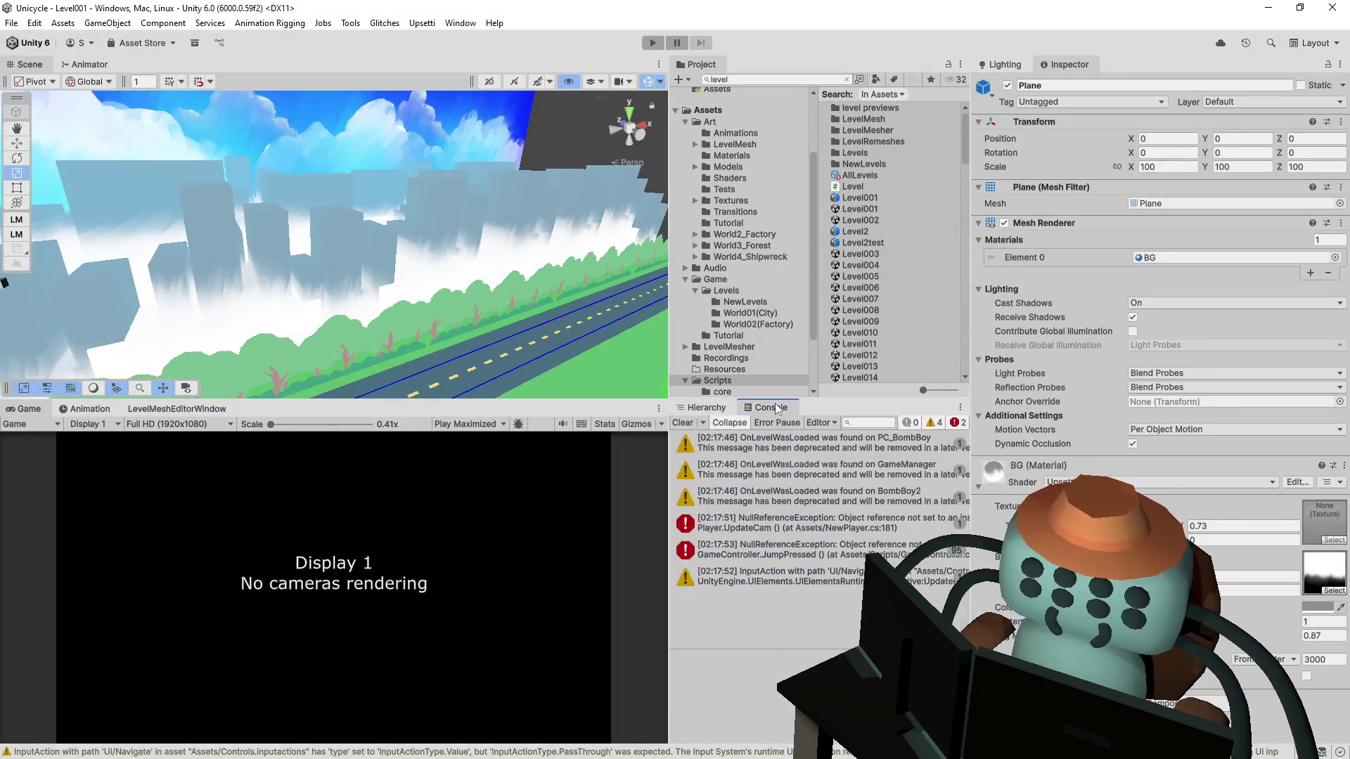
pyautogui.doubleClick(788, 518)
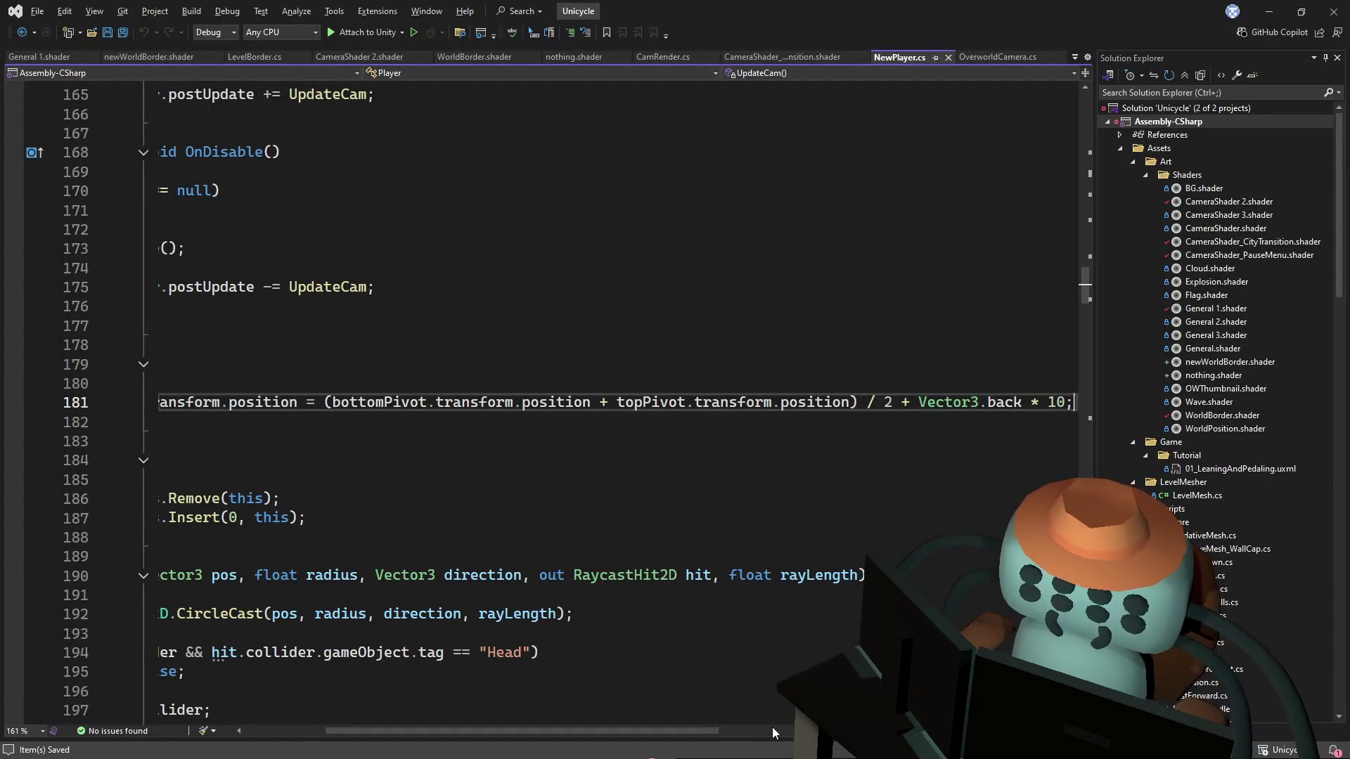
# Step: Read the UpdateCam camera update in NewPlayer.cs behind the first null-reference error
pyautogui.moveTo(616, 730)
pyautogui.mouseDown()
pyautogui.moveTo(536, 730)
pyautogui.moveTo(675, 727)
pyautogui.moveTo(524, 731)
pyautogui.mouseUp()
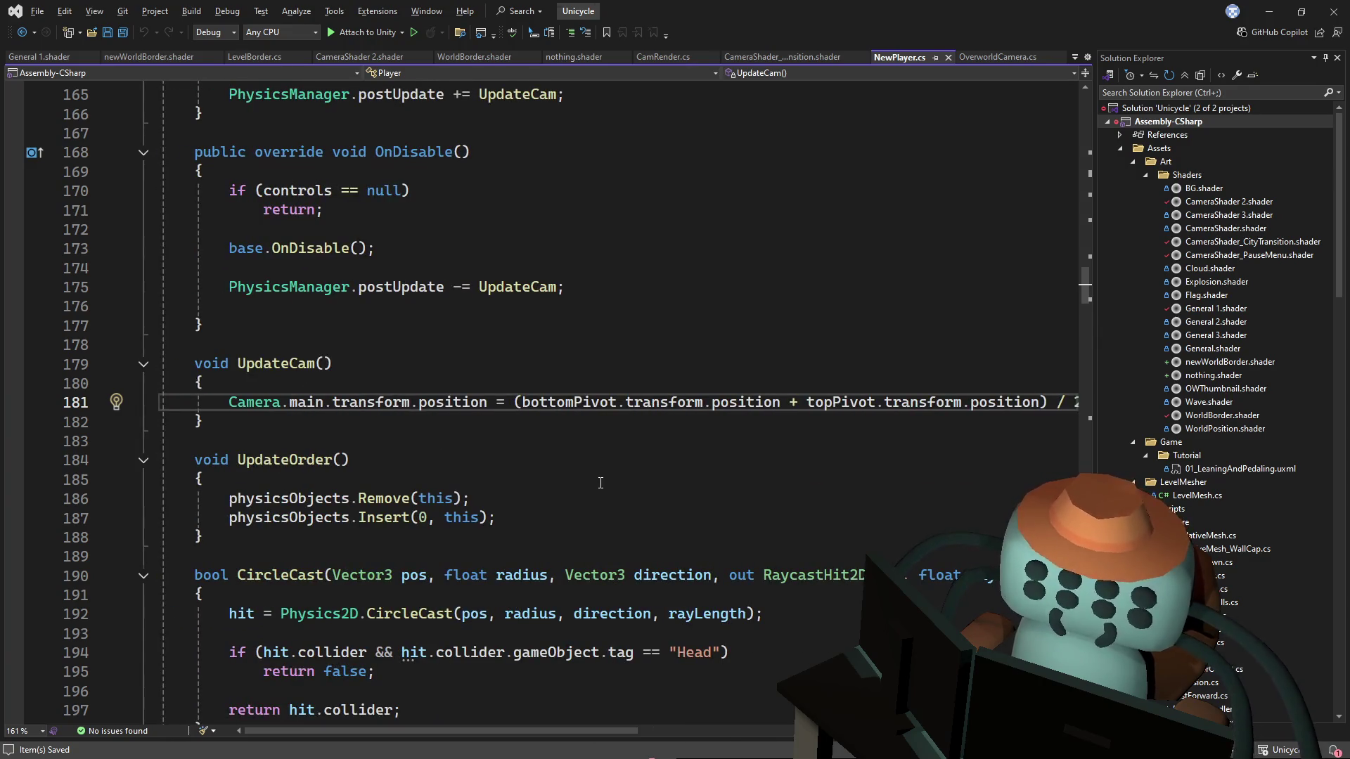
pyautogui.scroll(4, 598, 481)
pyautogui.hotkey('alt', 'Tab')
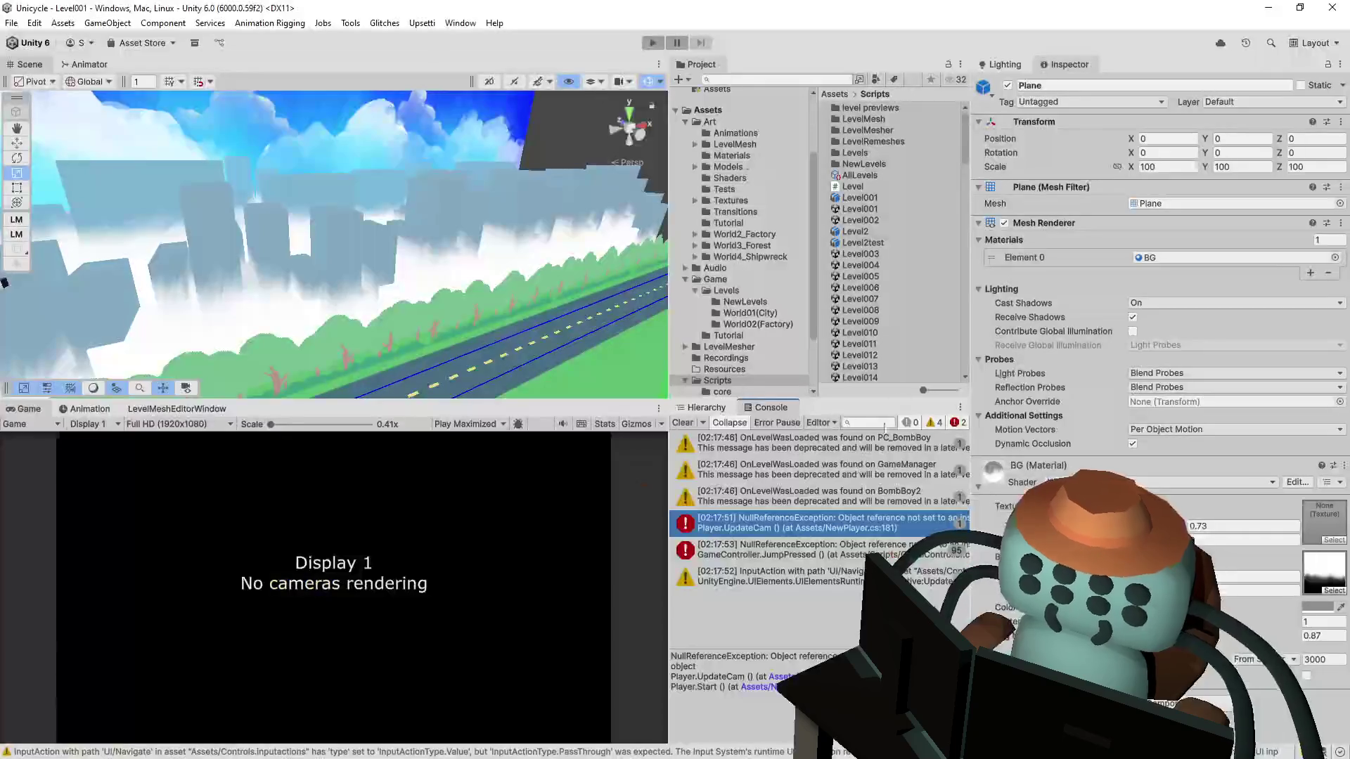
# Step: Trace the JumpPressed error into GameController.cs, then return to Level001's hierarchy in Unity
pyautogui.doubleClick(776, 544)
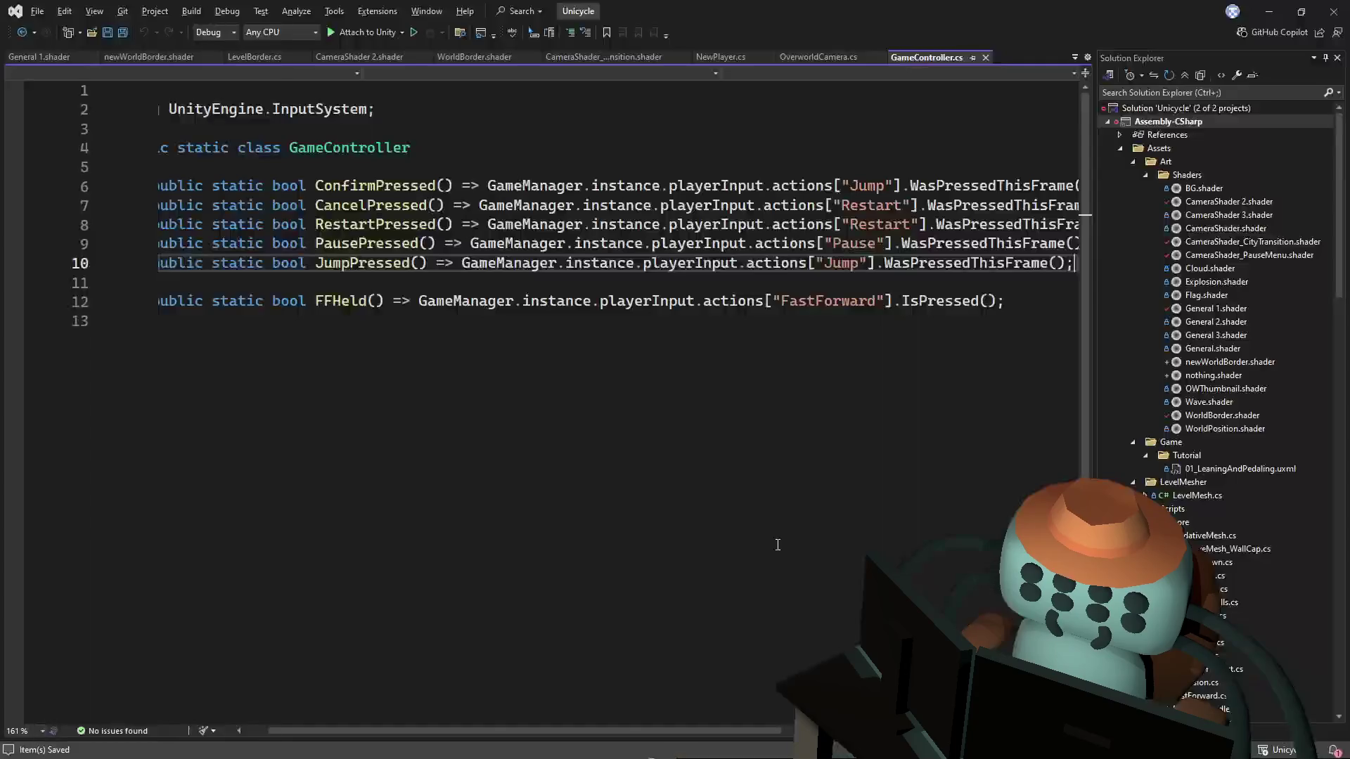
pyautogui.hotkey('alt', 'Tab')
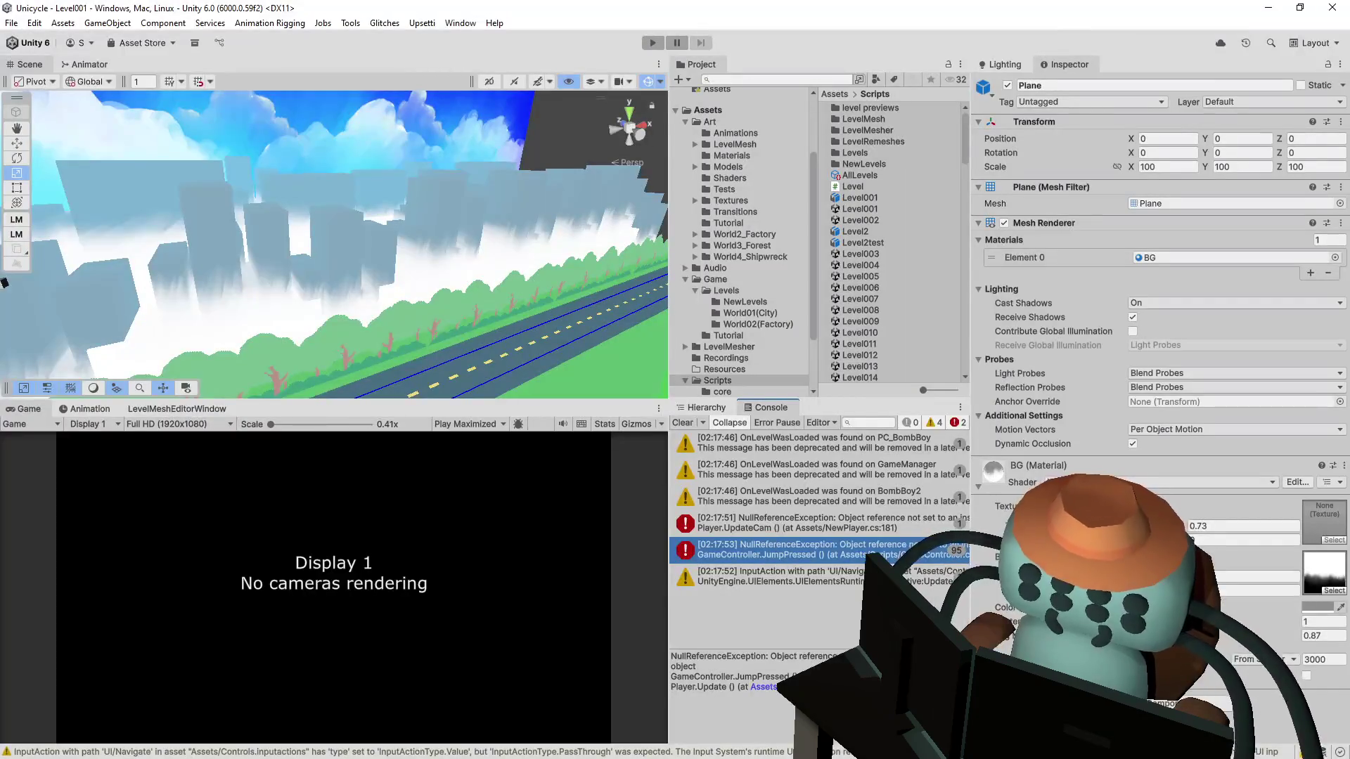
pyautogui.hotkey('alt', 'Tab')
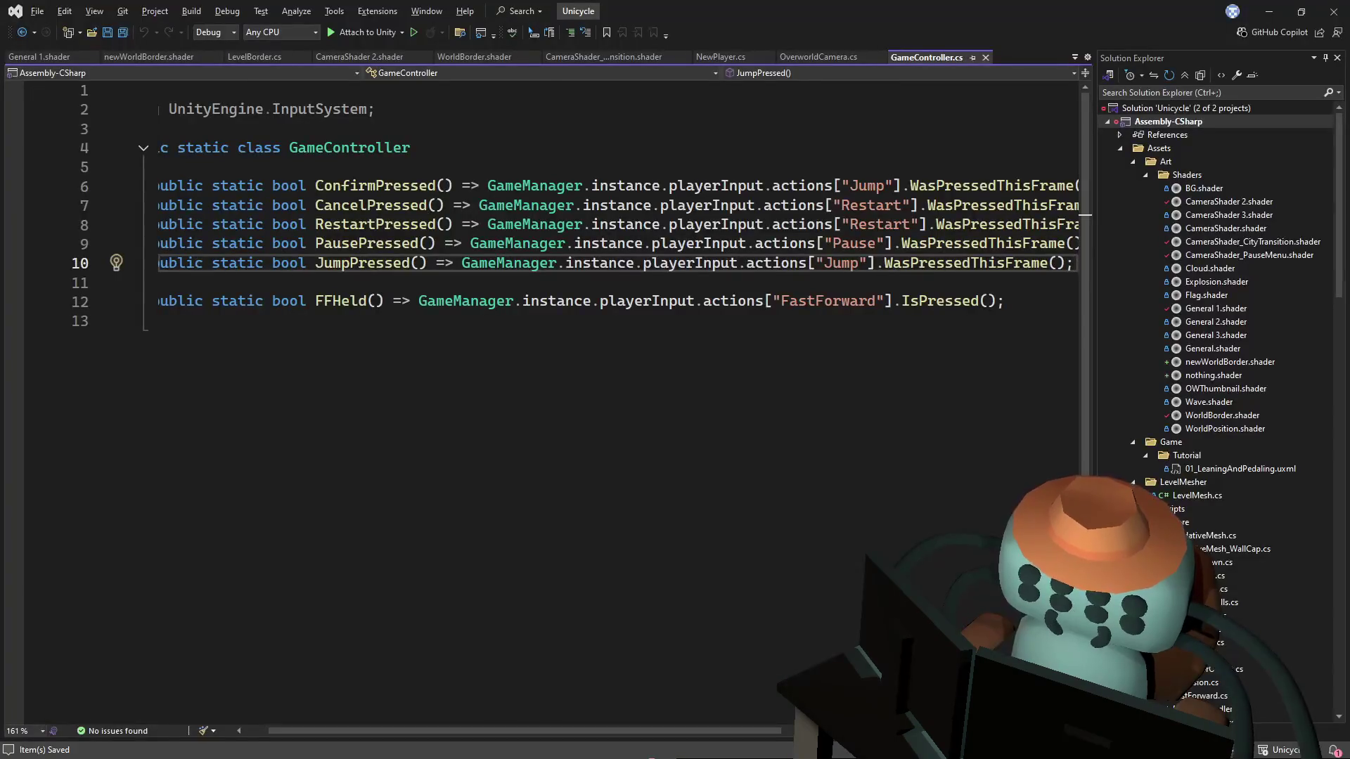
pyautogui.hotkey('alt', 'Tab')
pyautogui.hotkey('alt', 'Tab')
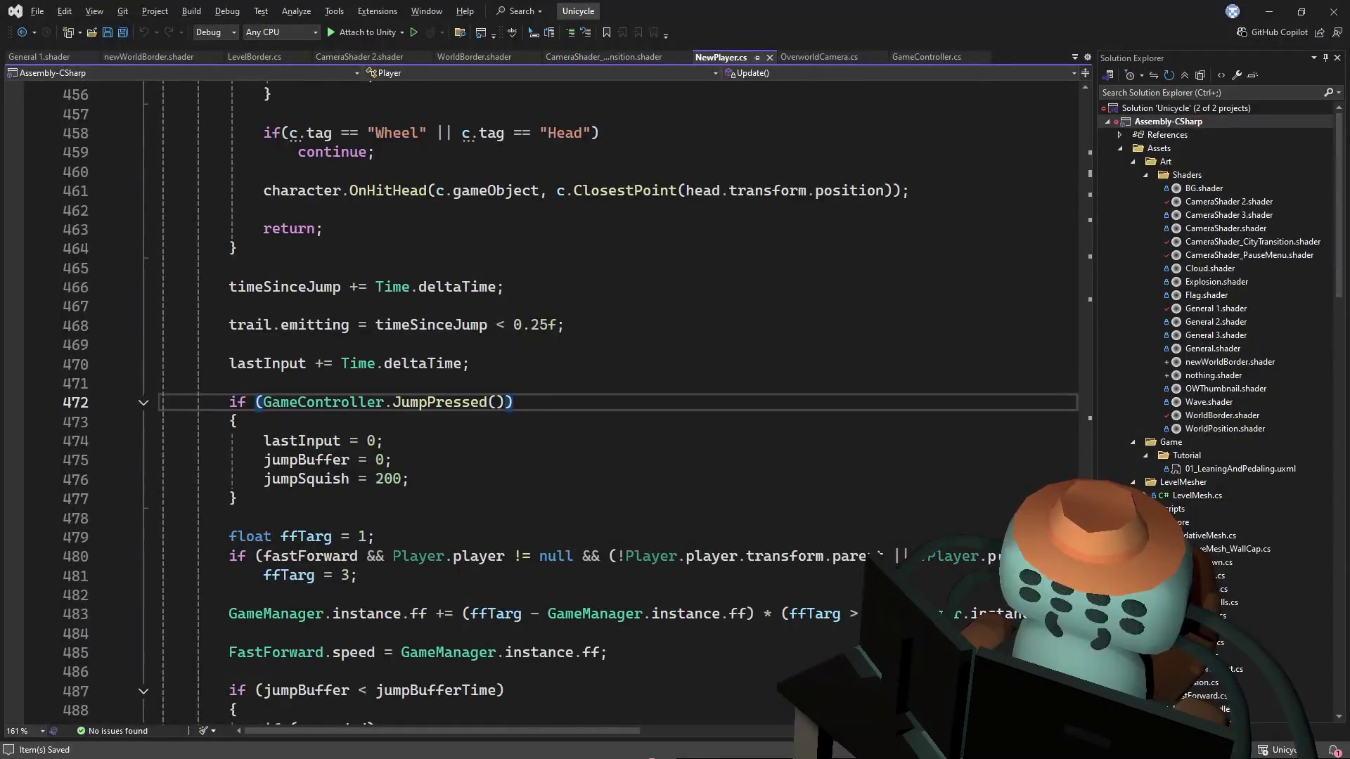
pyautogui.hotkey('alt', 'Tab')
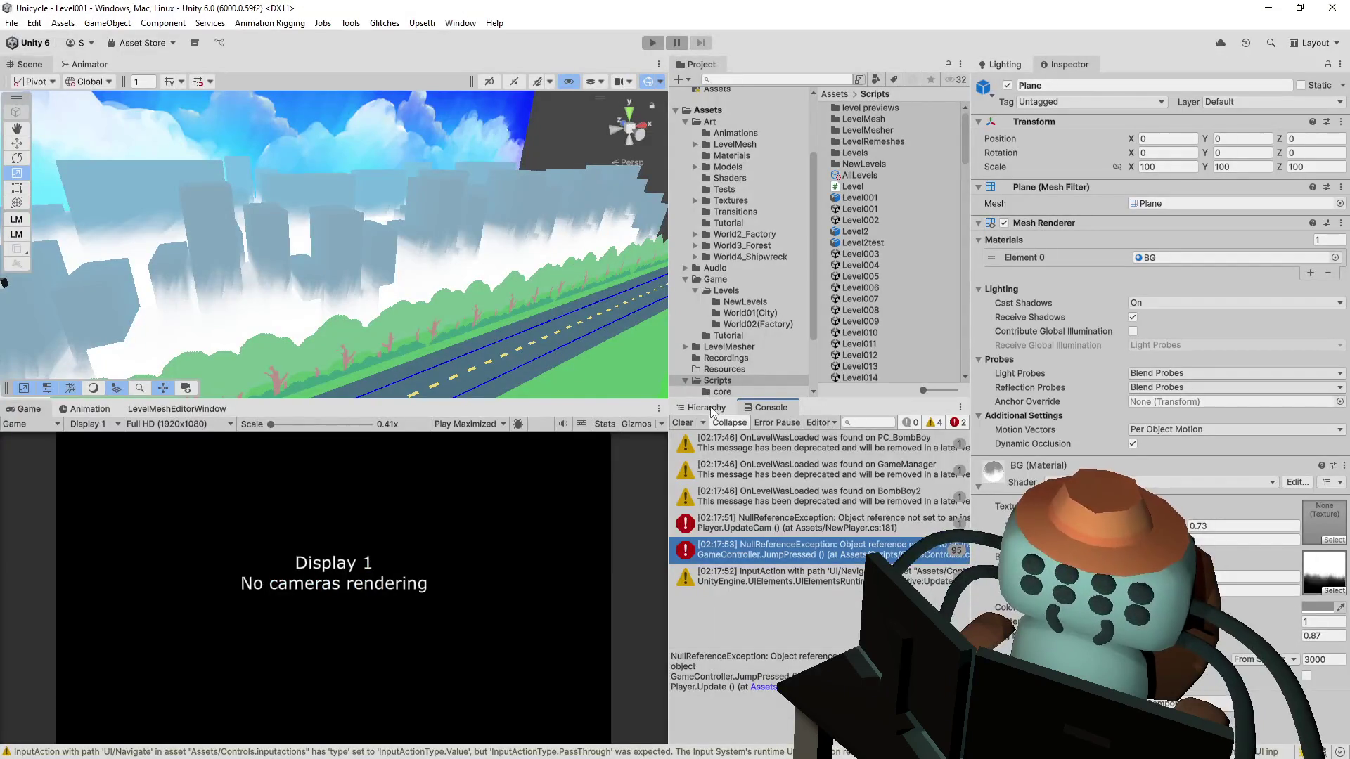
pyautogui.click(706, 408)
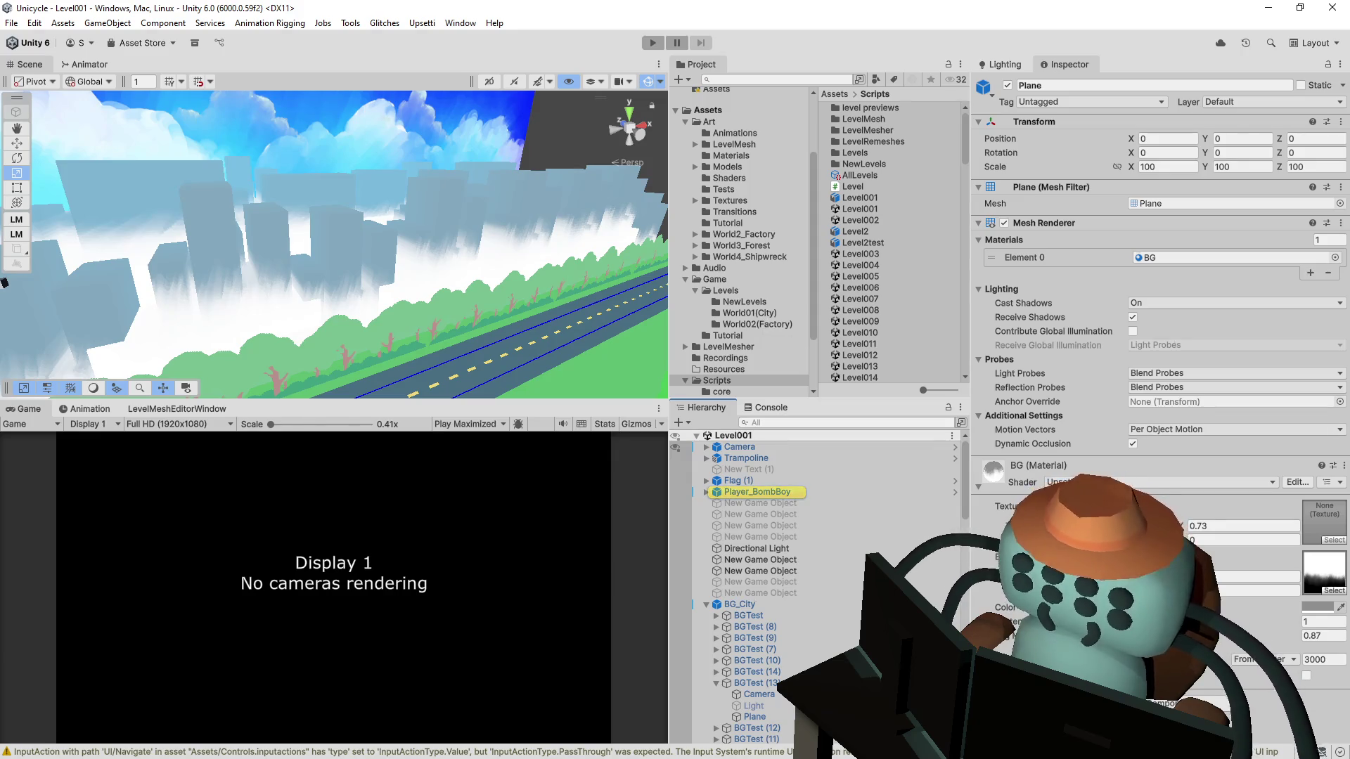
# Step: Try adding a component to Level001's Camera, then undo the addition
pyautogui.click(740, 447)
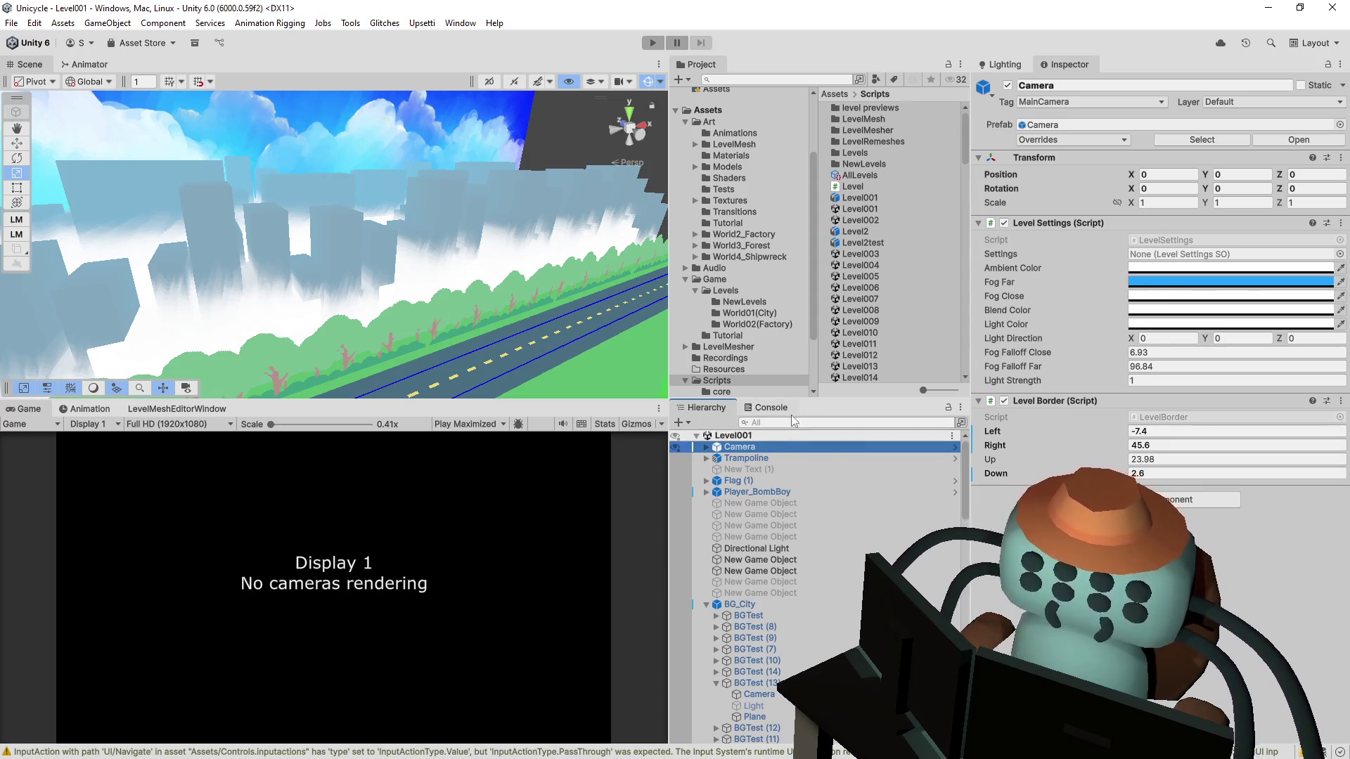
pyautogui.click(1170, 500)
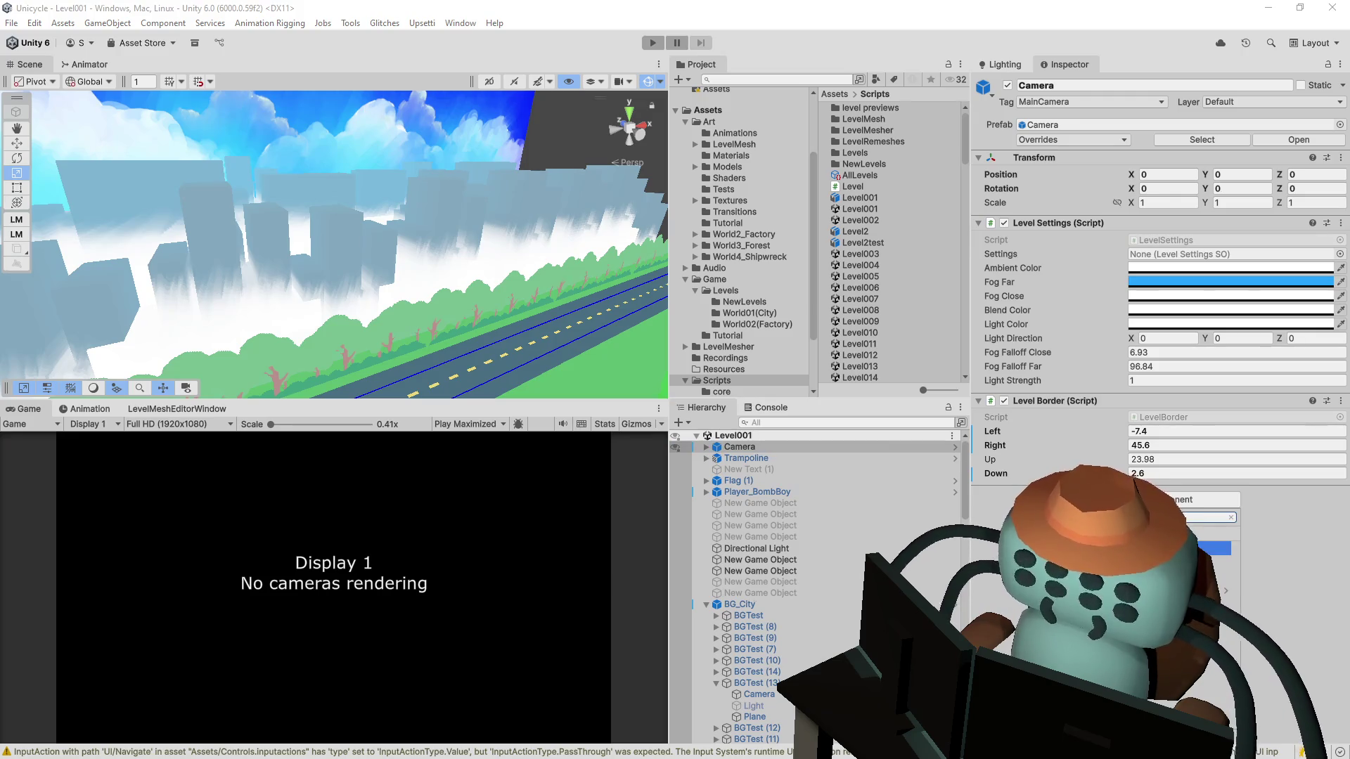
pyautogui.press('Escape')
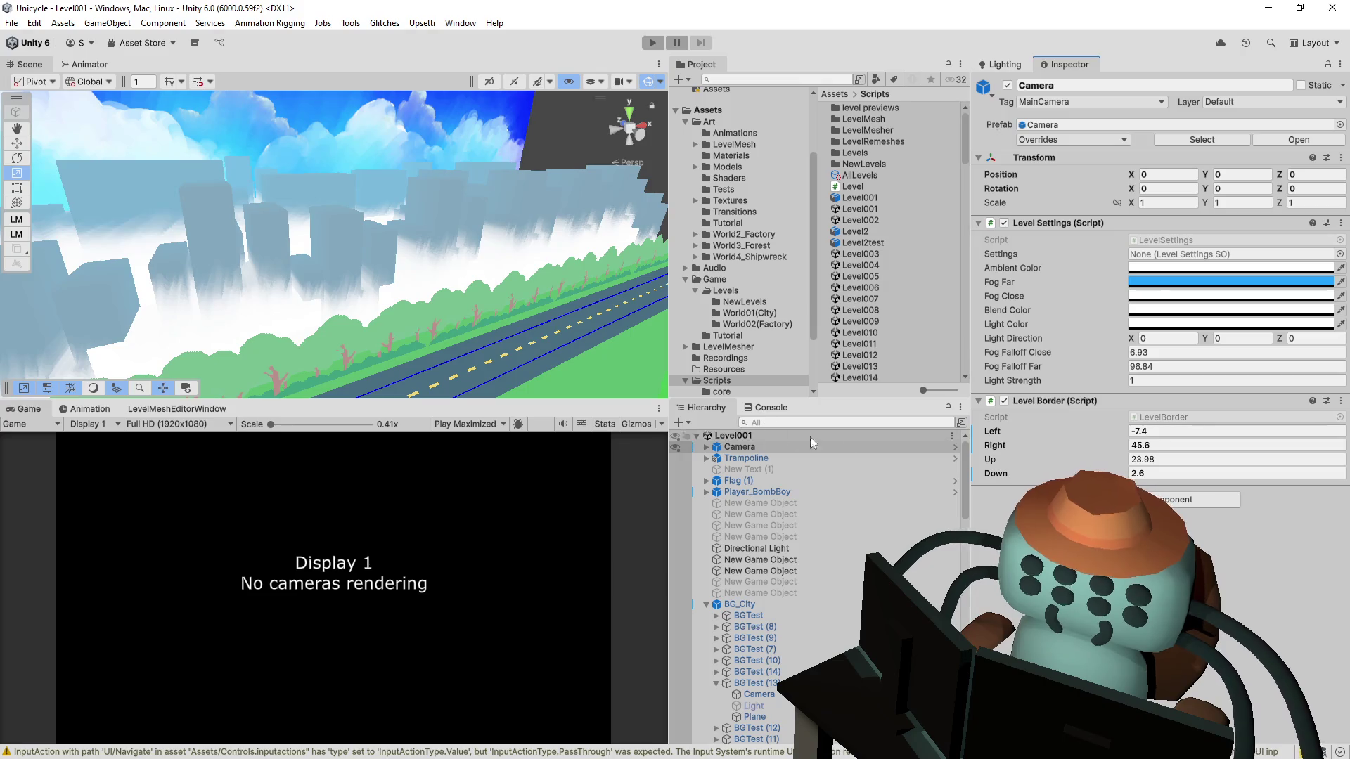
pyautogui.click(1188, 499)
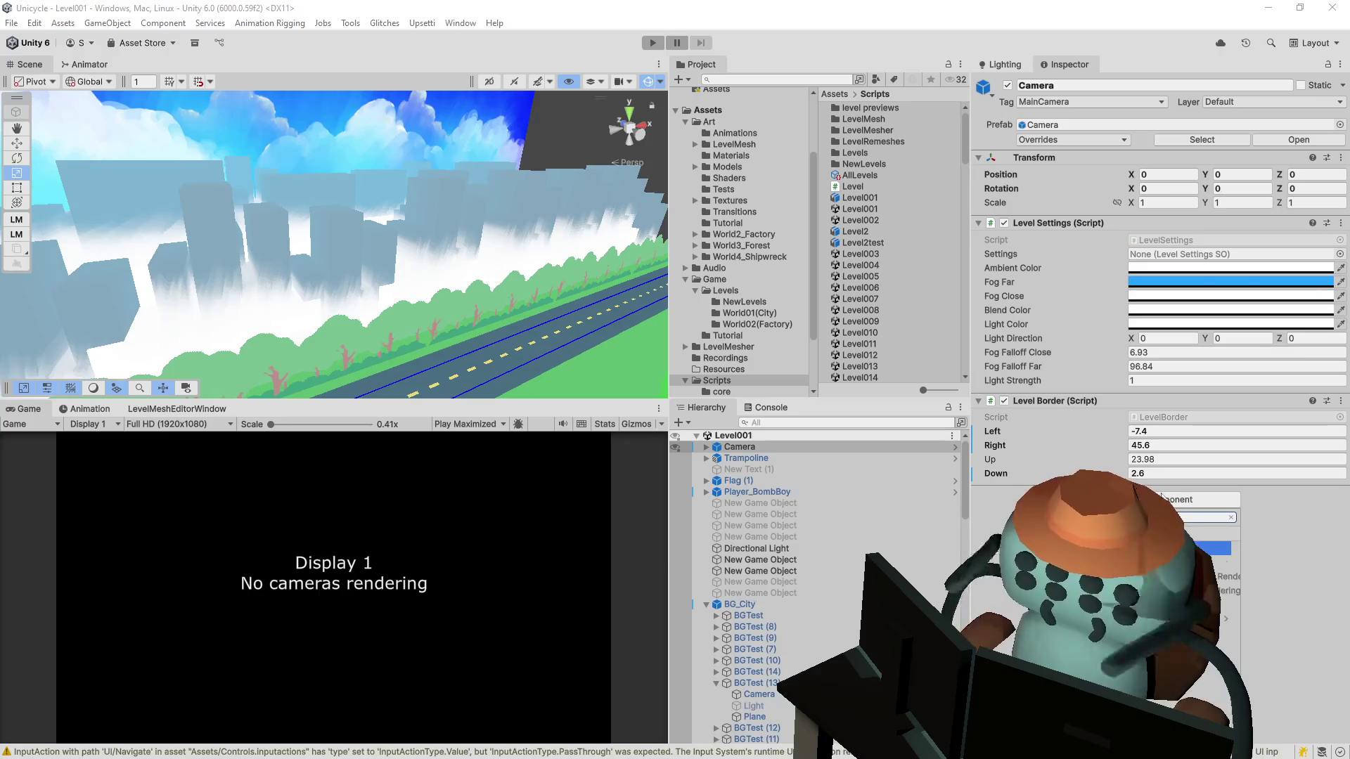
pyautogui.press('Return')
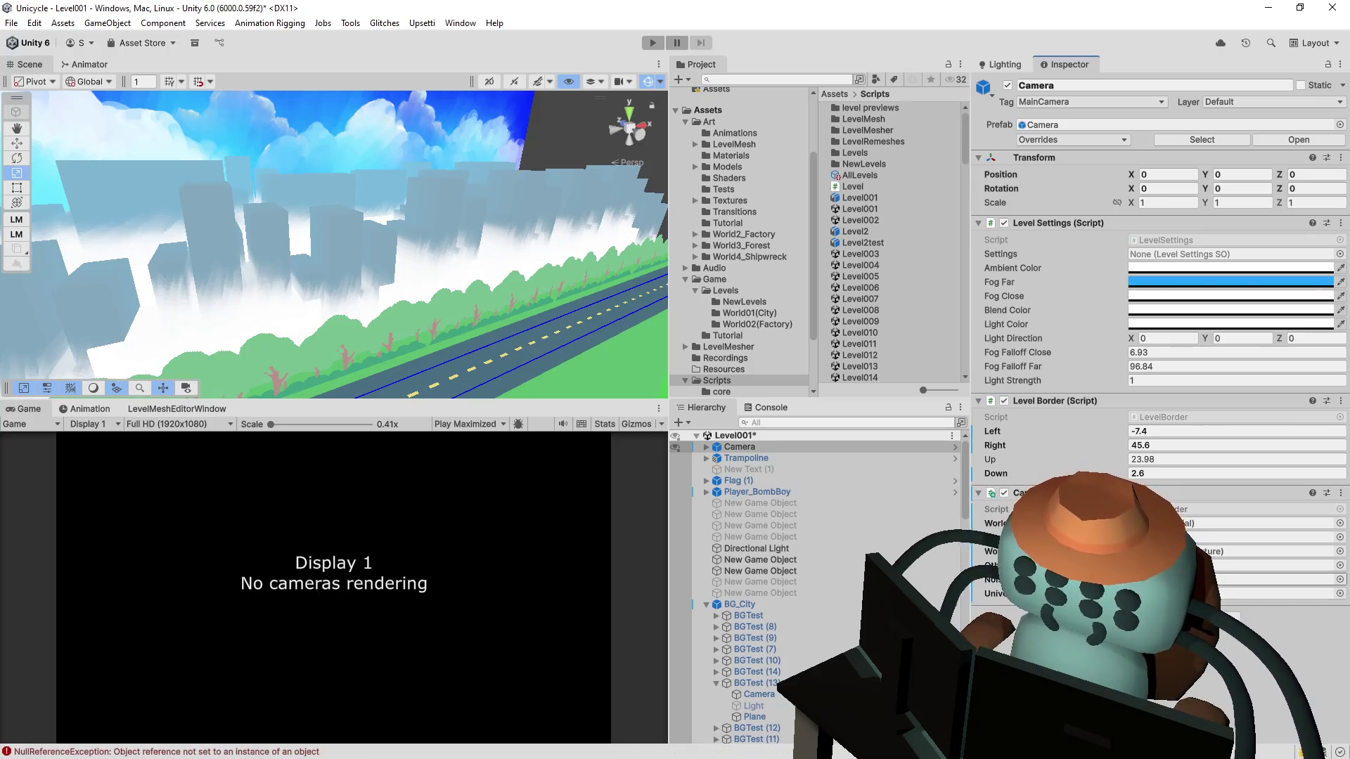
pyautogui.hotkey('ctrl', 'z')
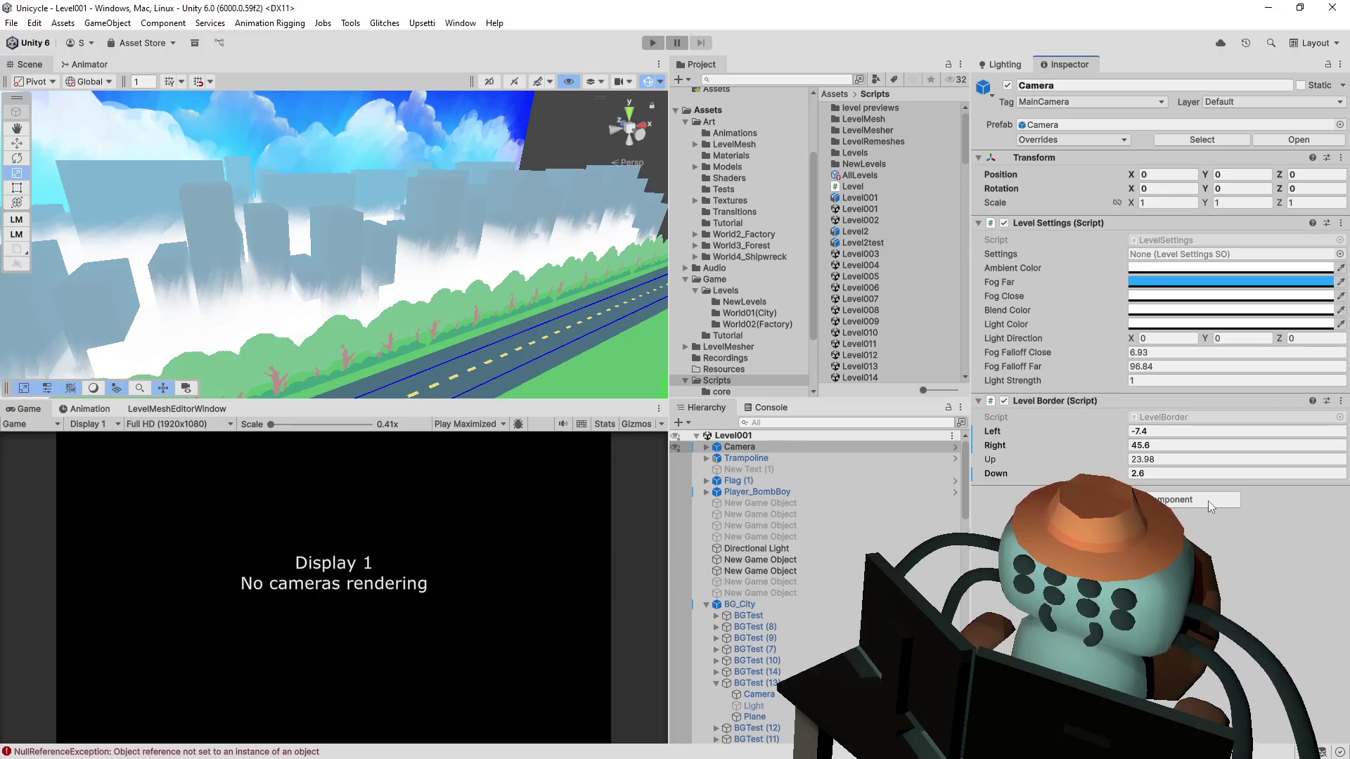
pyautogui.click(1208, 500)
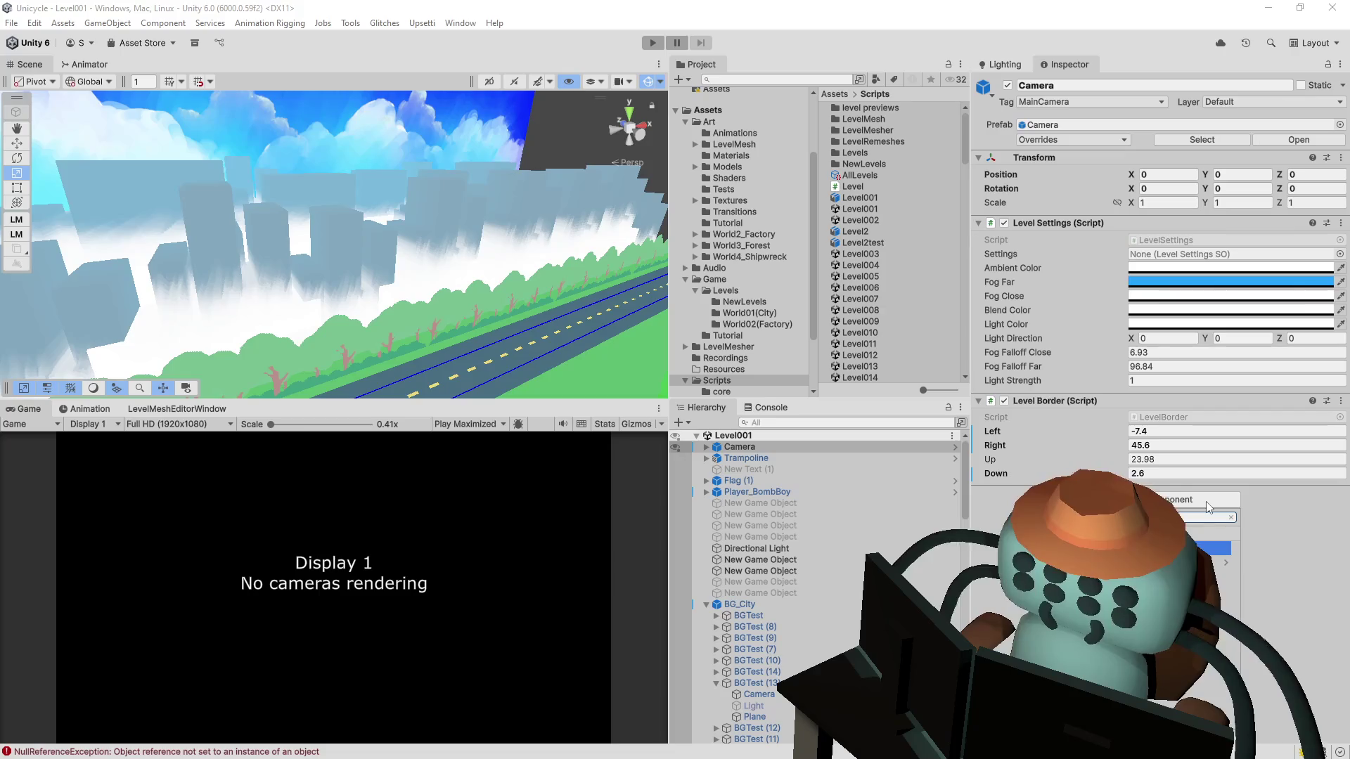
# Step: Inspect the Plane inside BGTest (4) with its BG material at scale 100
pyautogui.scroll(-2, 808, 633)
pyautogui.click(754, 737)
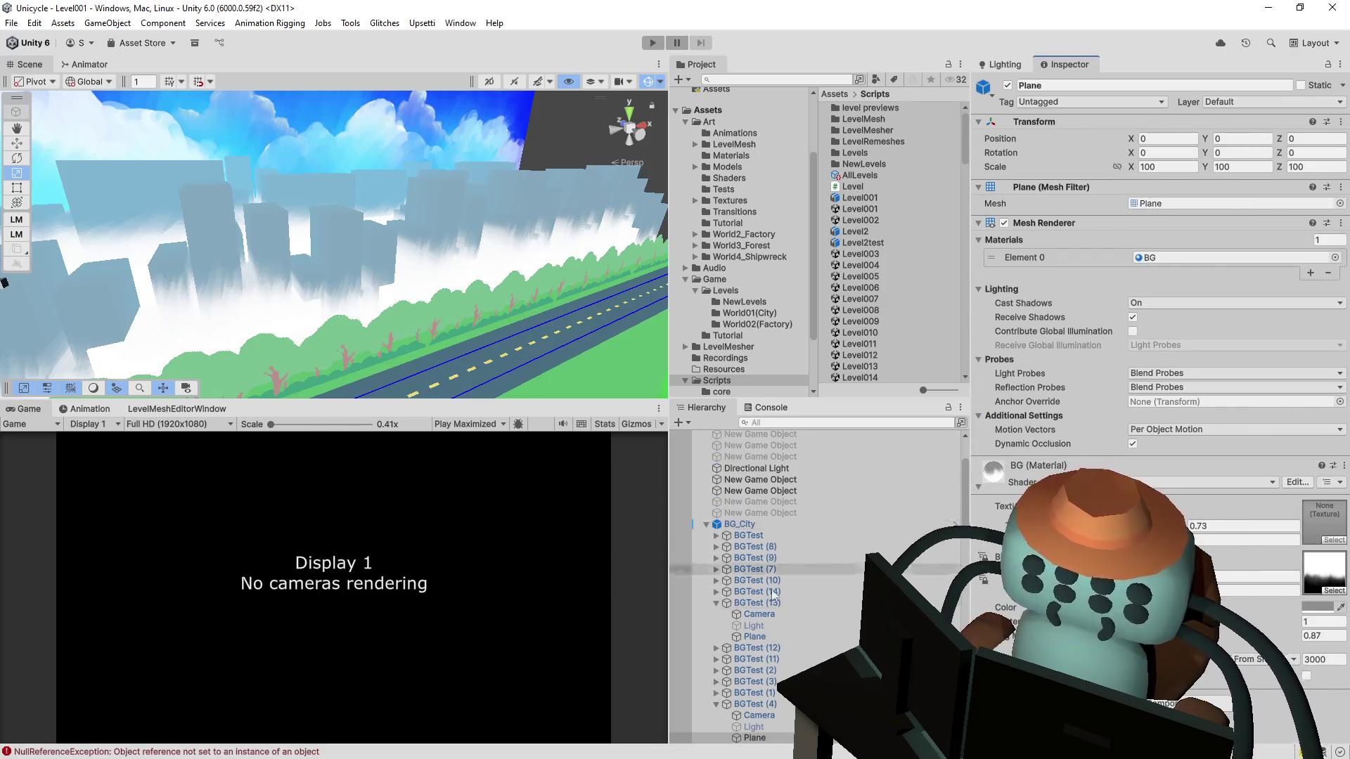
pyautogui.scroll(3, 787, 513)
pyautogui.click(783, 422)
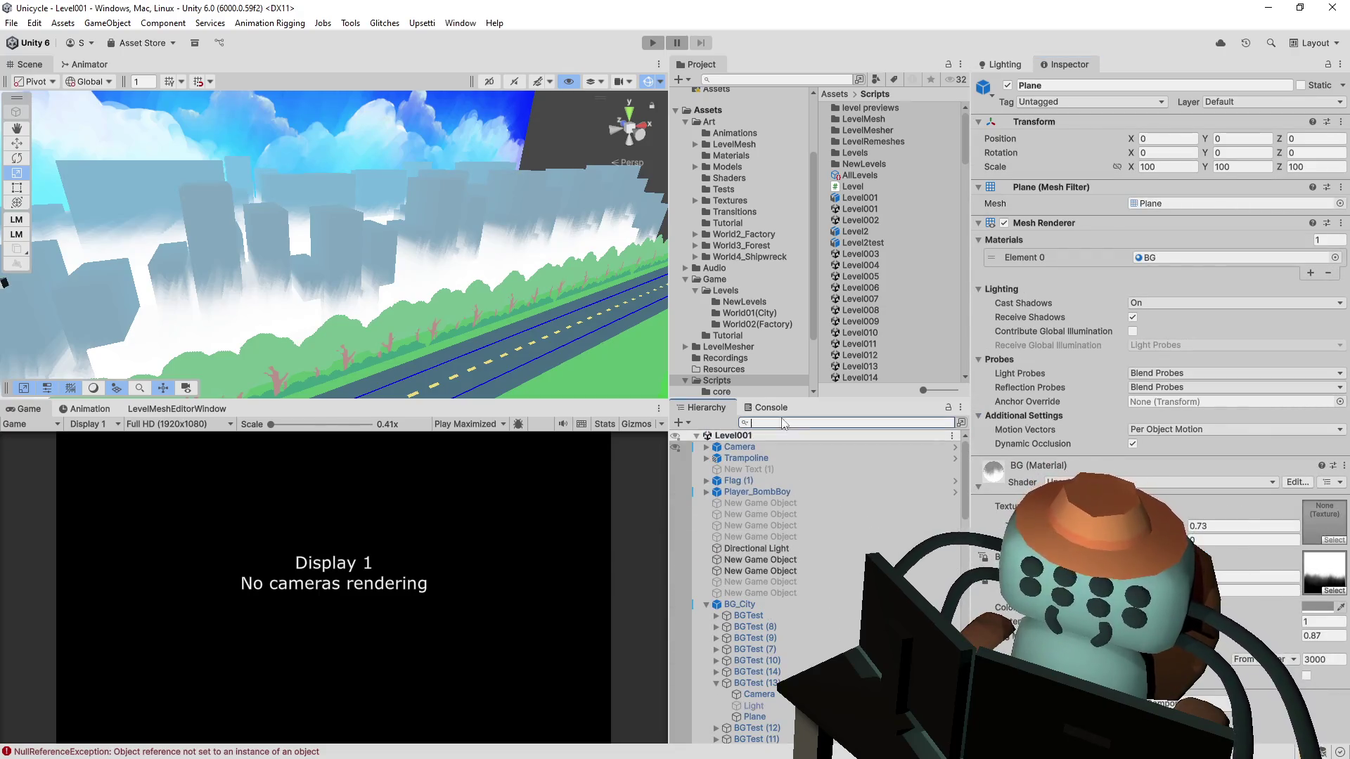
# Step: Filter the hierarchy for player and review Player_BombBoy's player settings
pyautogui.write('newplayer')
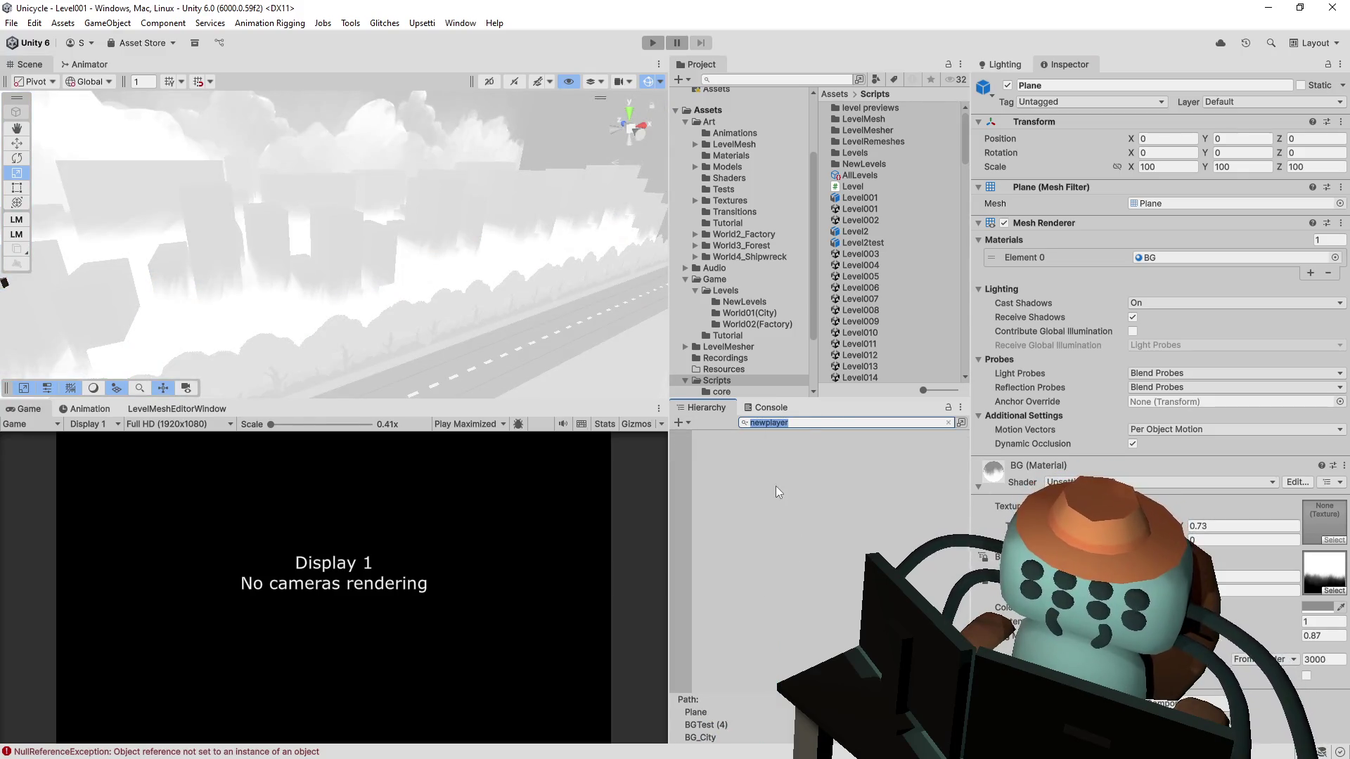
pyautogui.write('player')
pyautogui.click(817, 446)
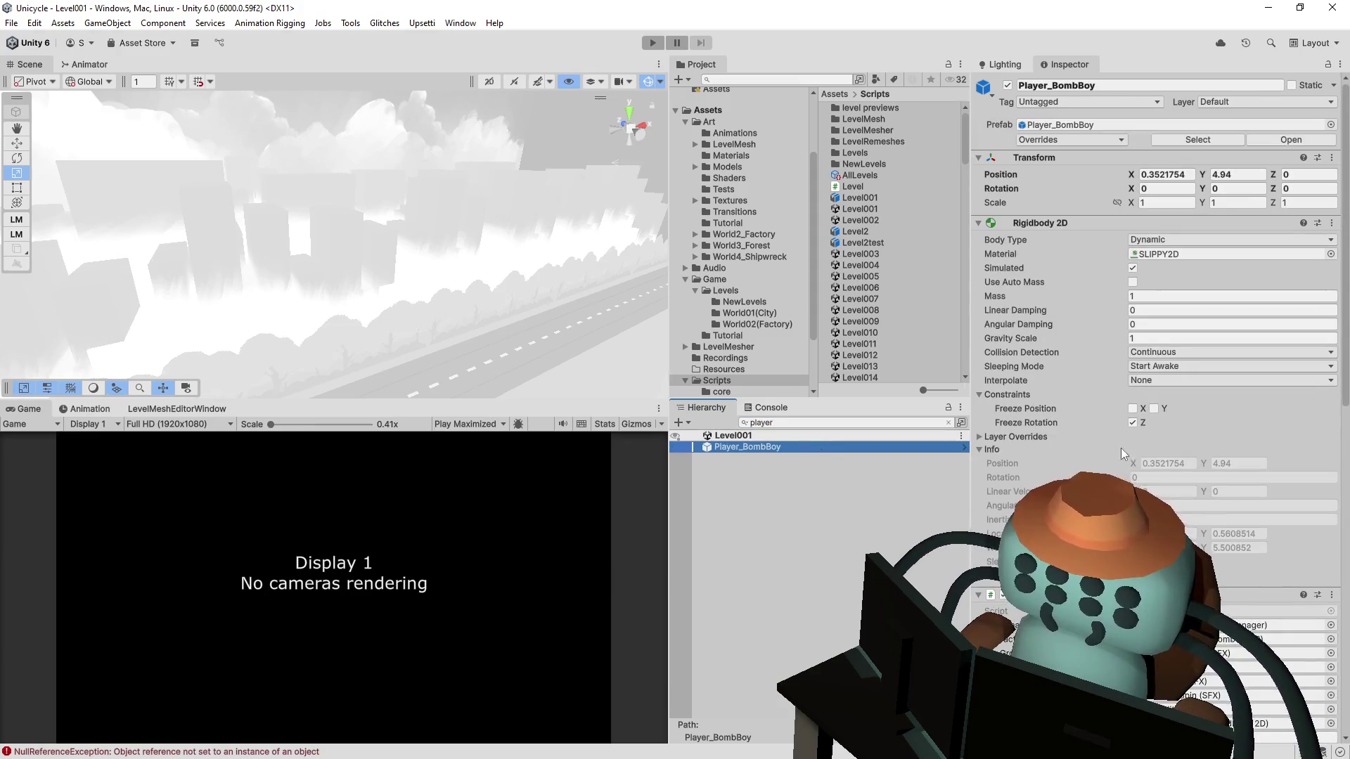
pyautogui.scroll(-10, 1209, 443)
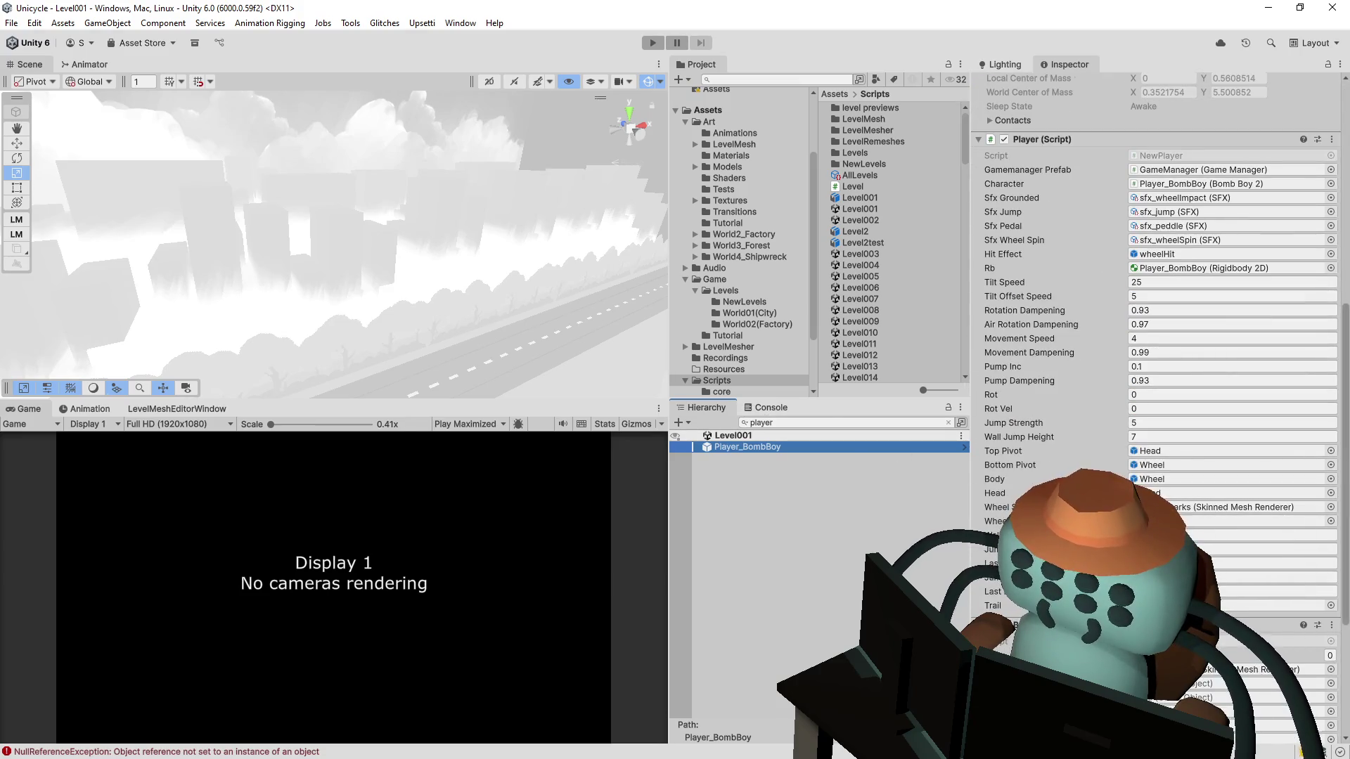
pyautogui.moveTo(1339, 506); pyautogui.dragTo(1316, 618)
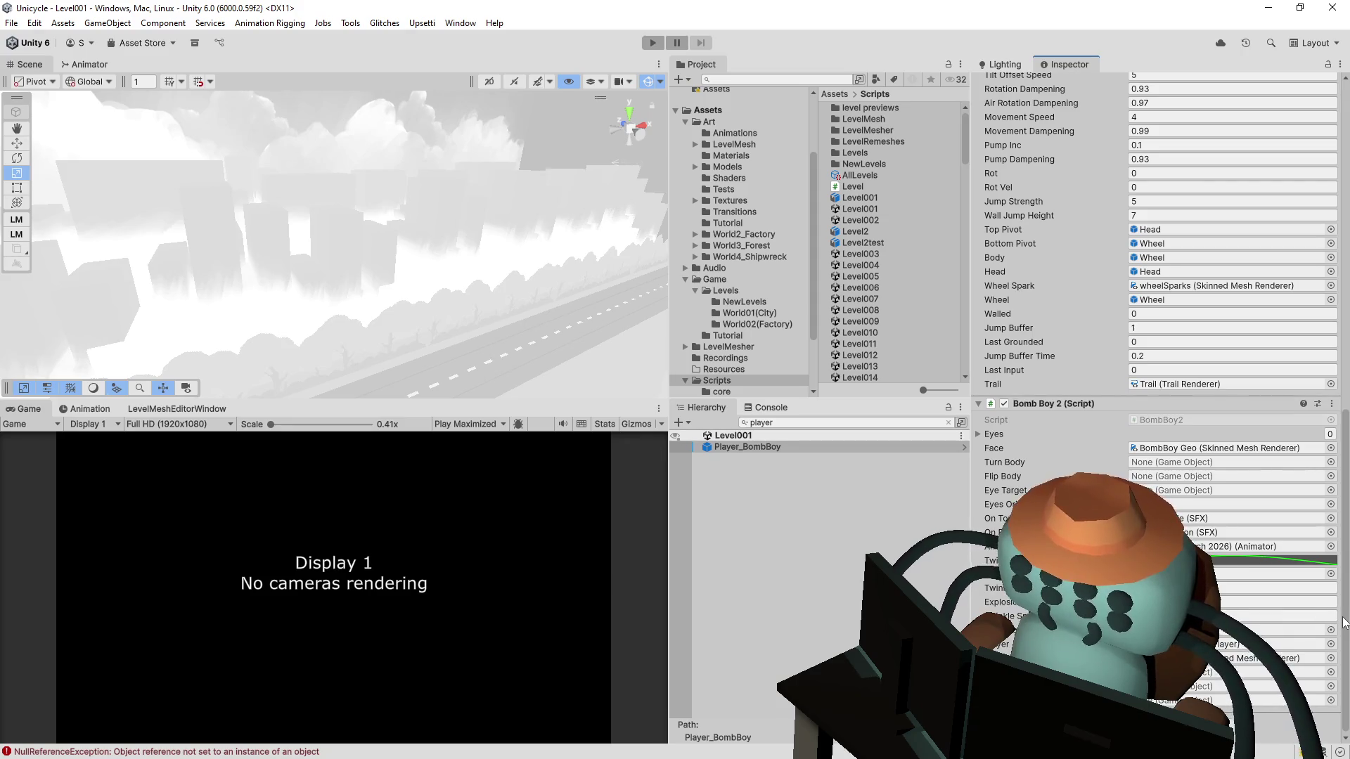
pyautogui.scroll(15, 1339, 623)
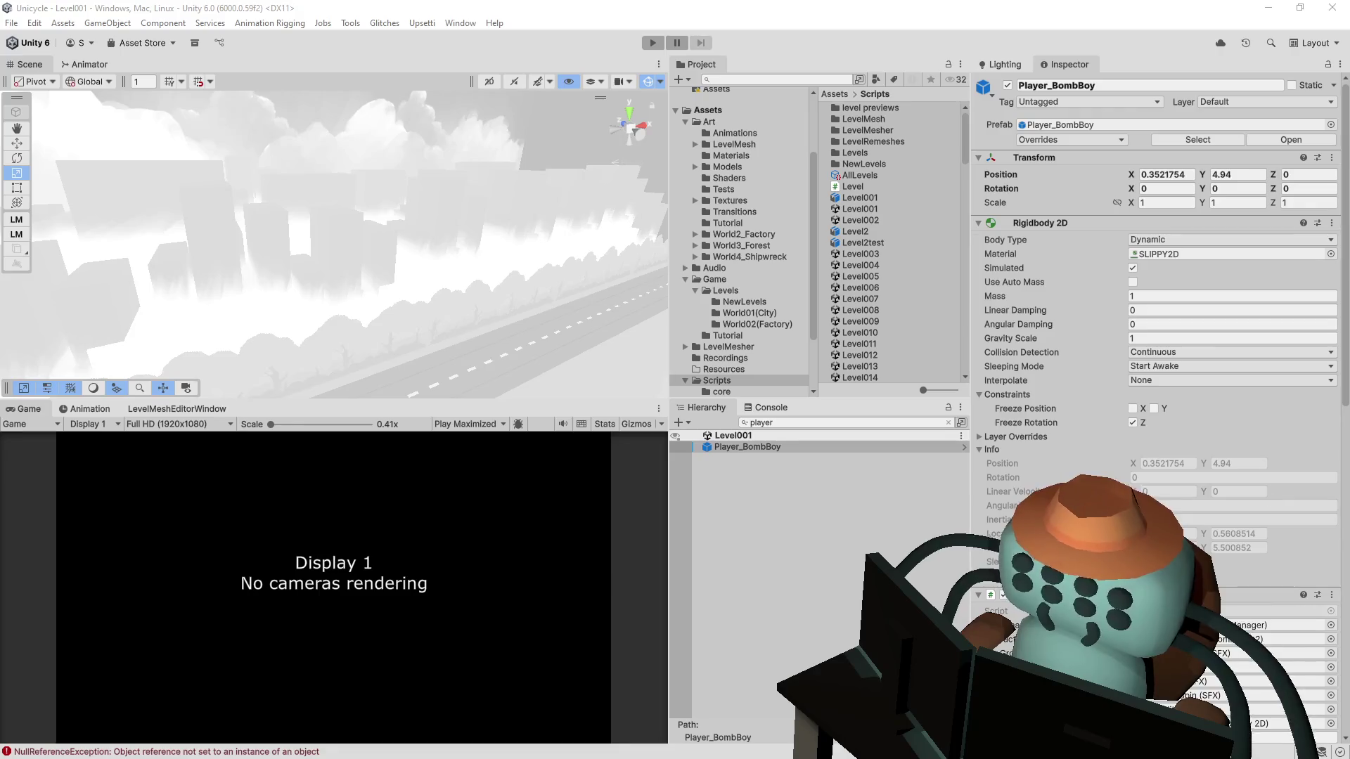
# Step: Look through the Bomb Boy 2 settings, then show the Console's warnings and NullReferenceExceptions
pyautogui.scroll(-5, 1160, 338)
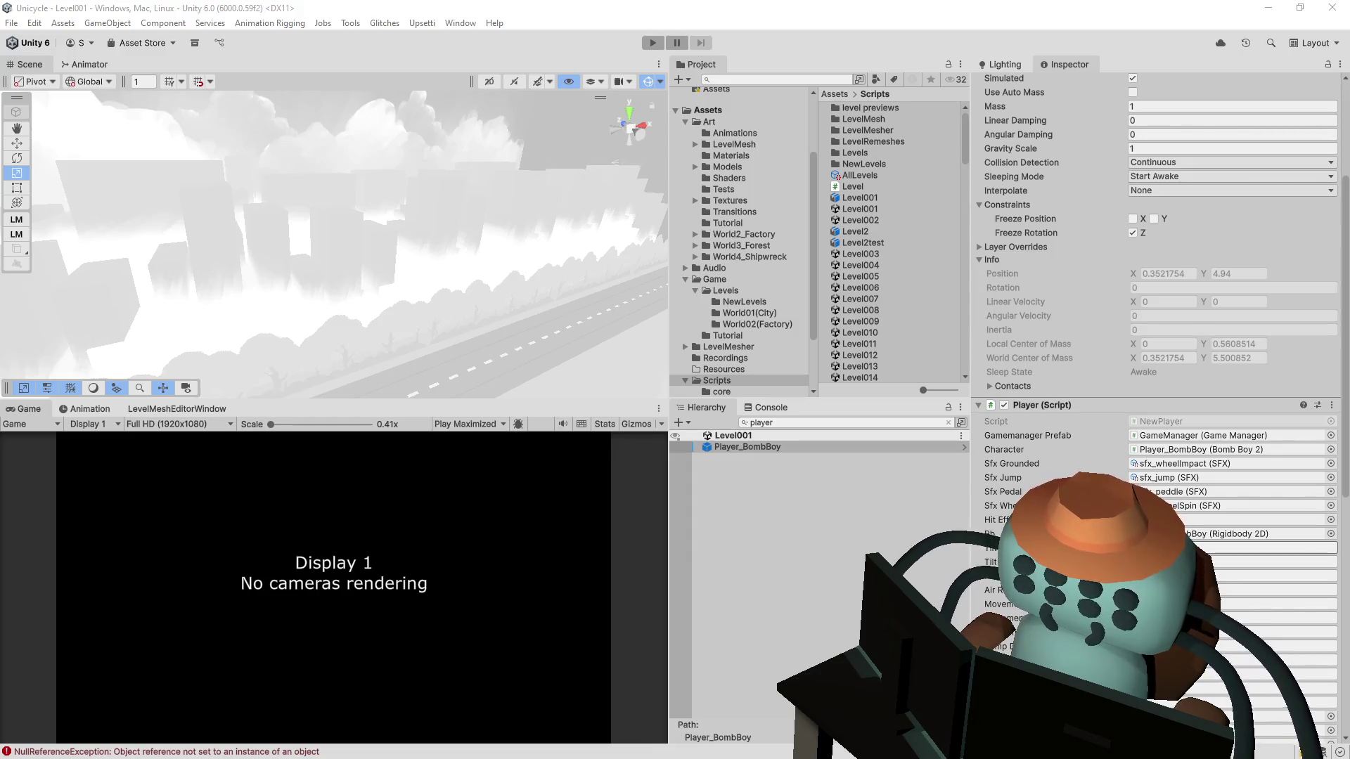
pyautogui.scroll(-1, 1160, 337)
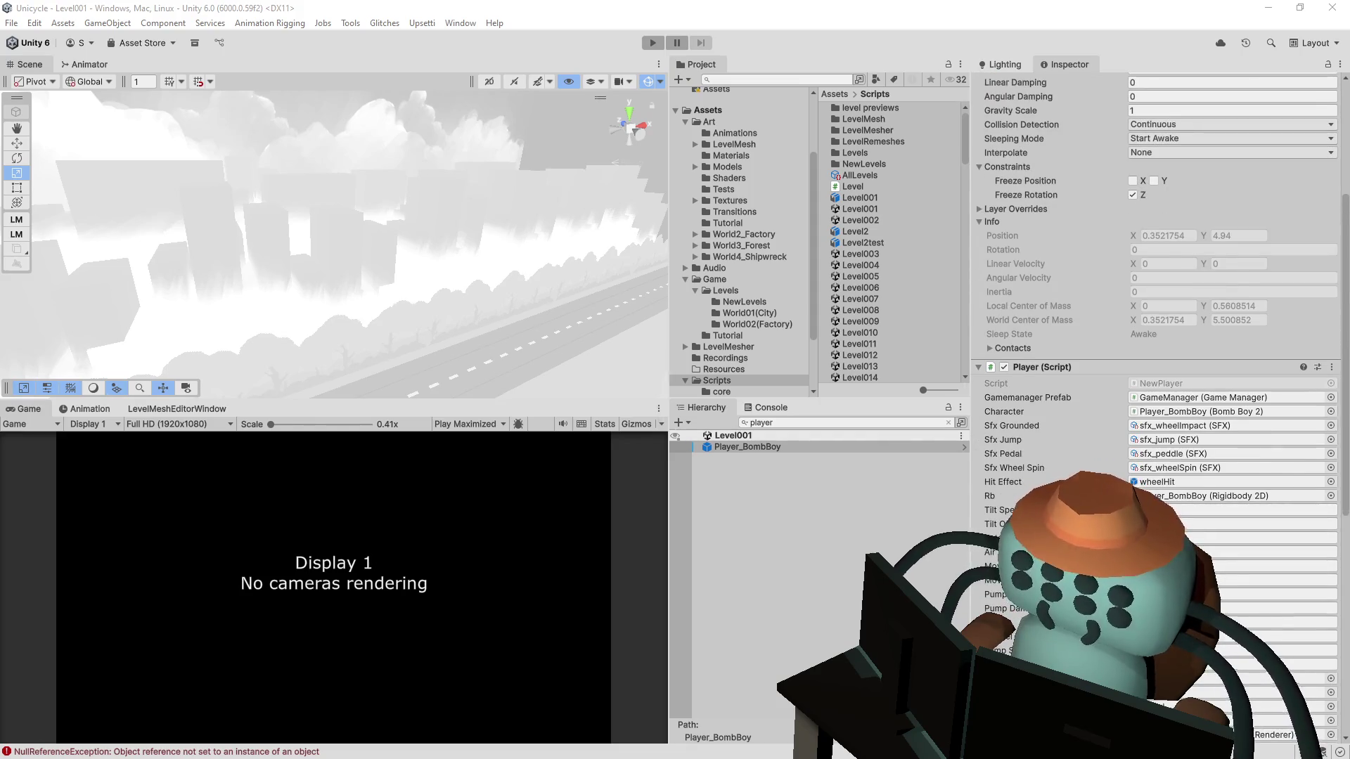
pyautogui.moveTo(1344, 458); pyautogui.dragTo(1340, 719)
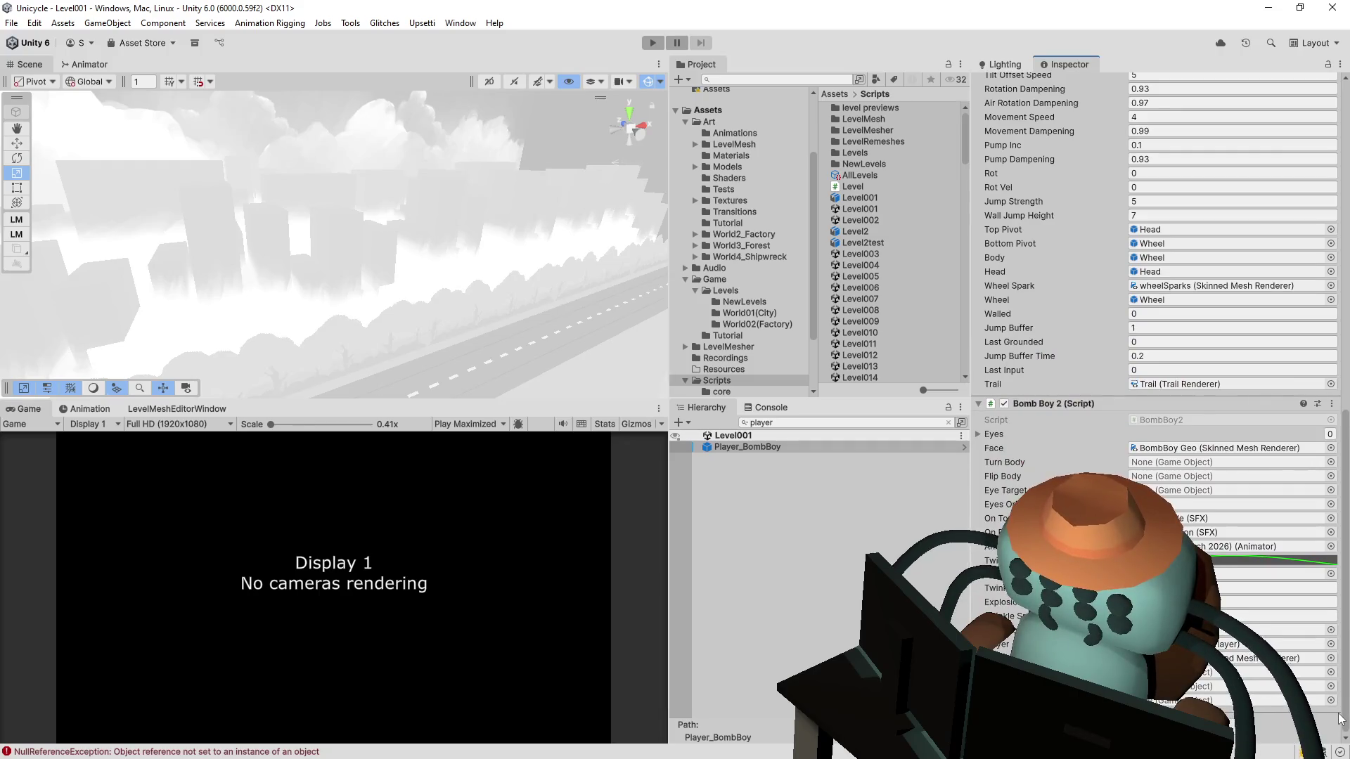
pyautogui.moveTo(1344, 662); pyautogui.dragTo(1306, 285)
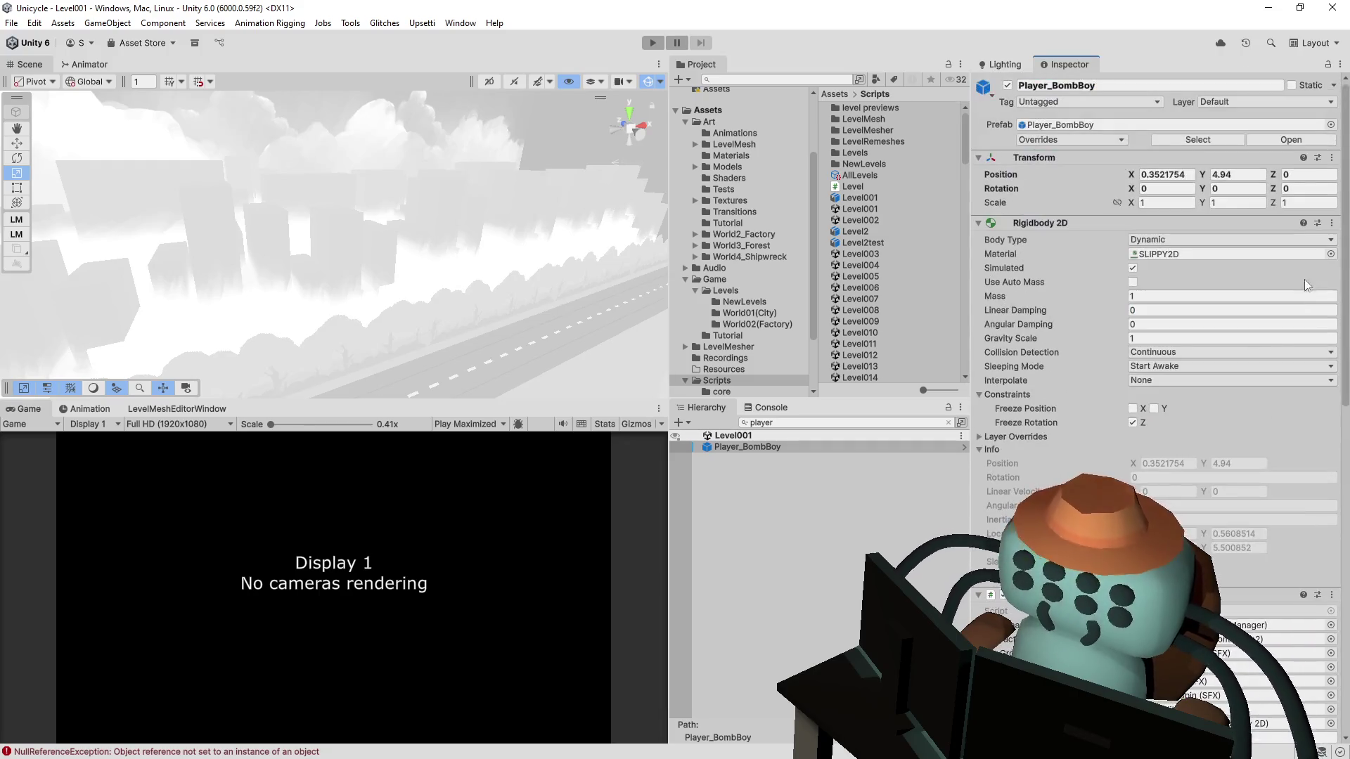
pyautogui.click(774, 408)
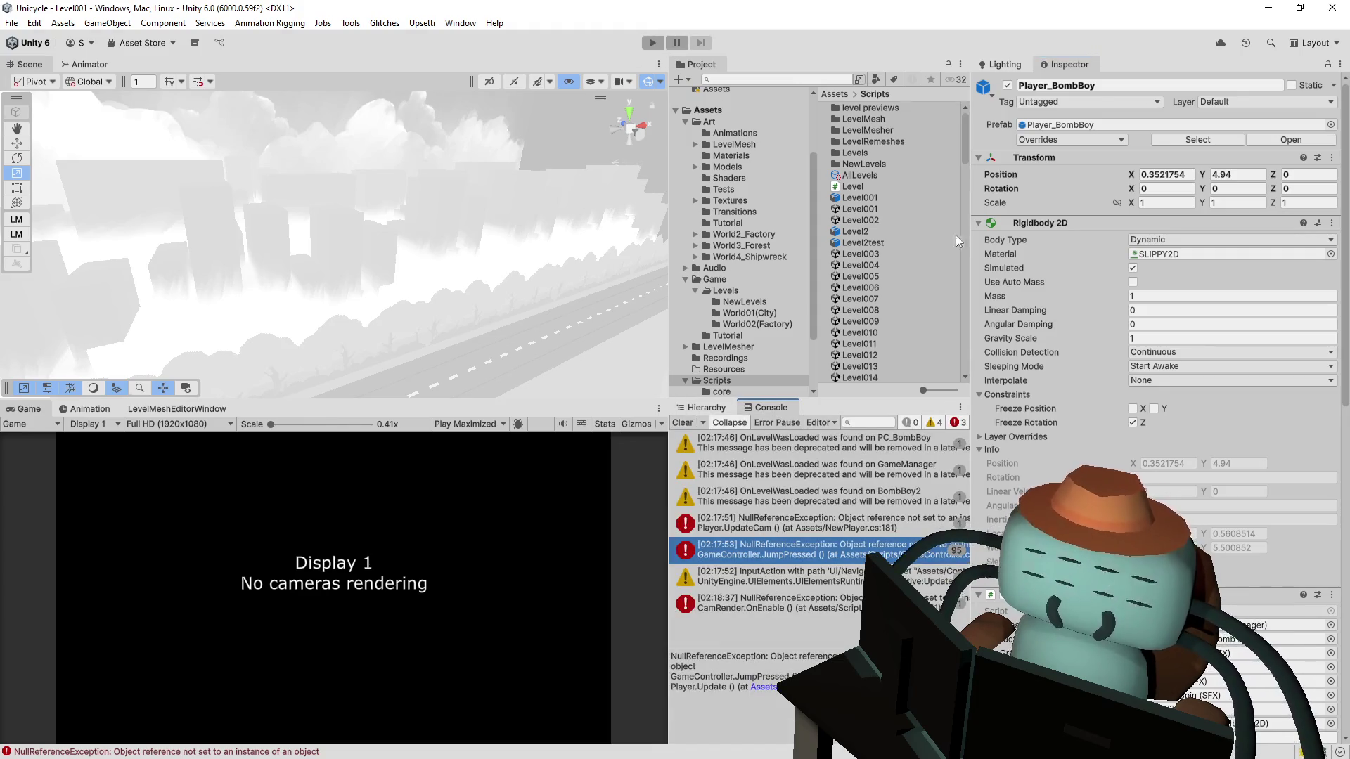
pyautogui.click(739, 78)
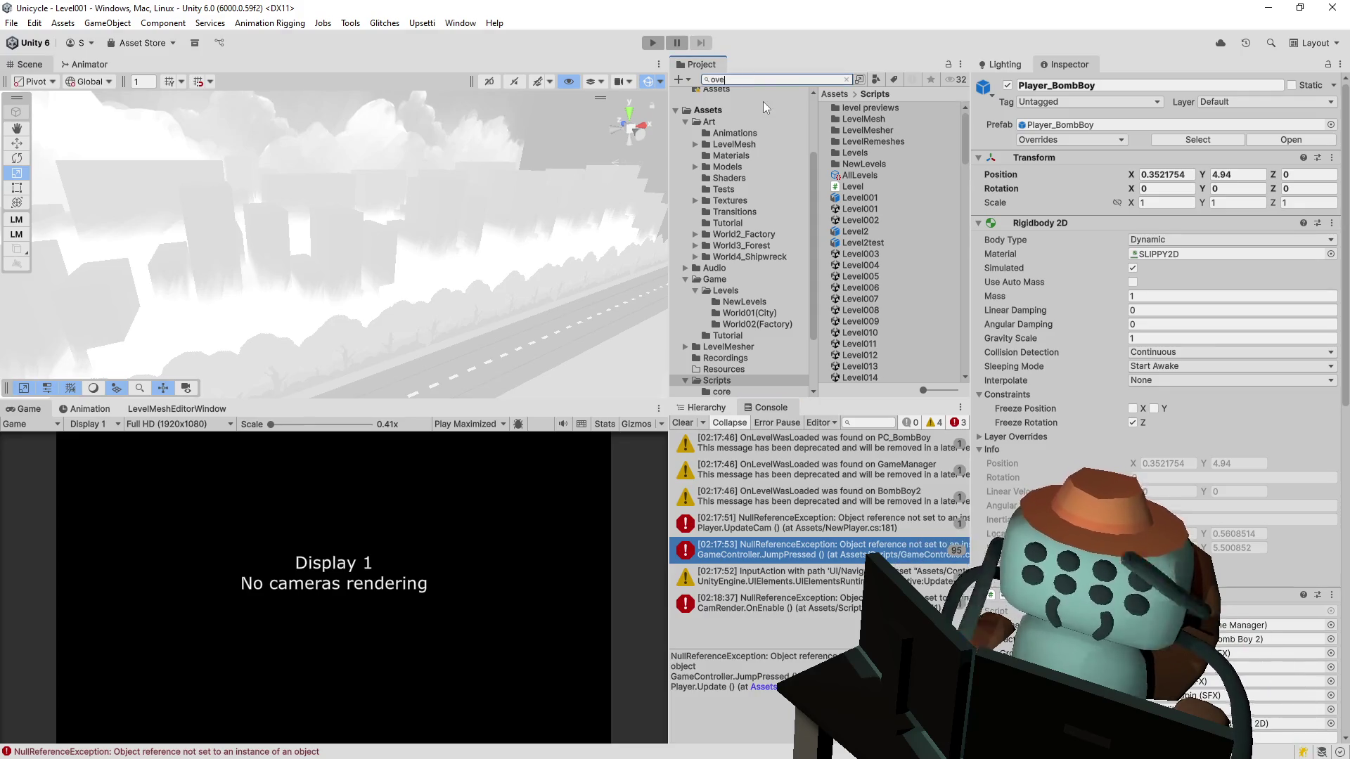
# Step: Open the Overworld scene from an 'overw' asset search and clear the hierarchy filter
pyautogui.write('overw')
pyautogui.press('Down')
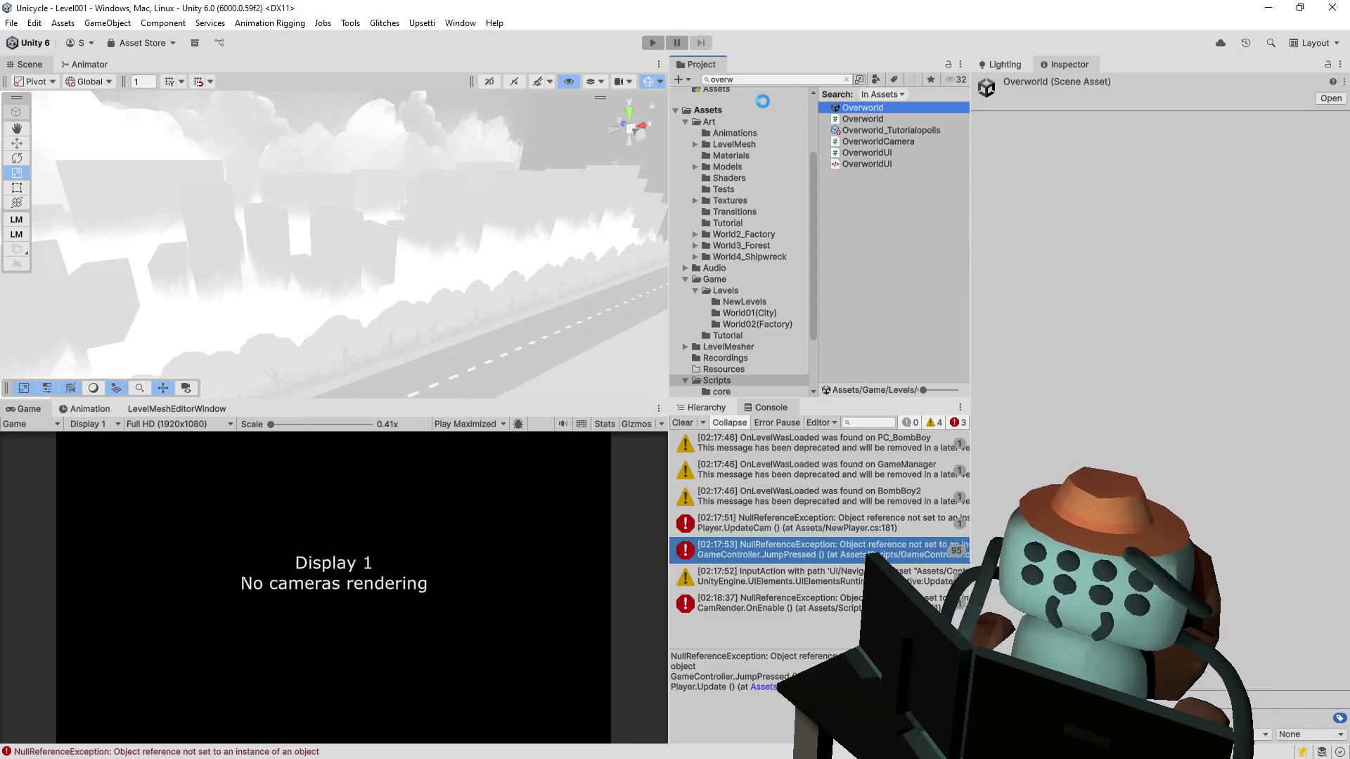
pyautogui.click(701, 407)
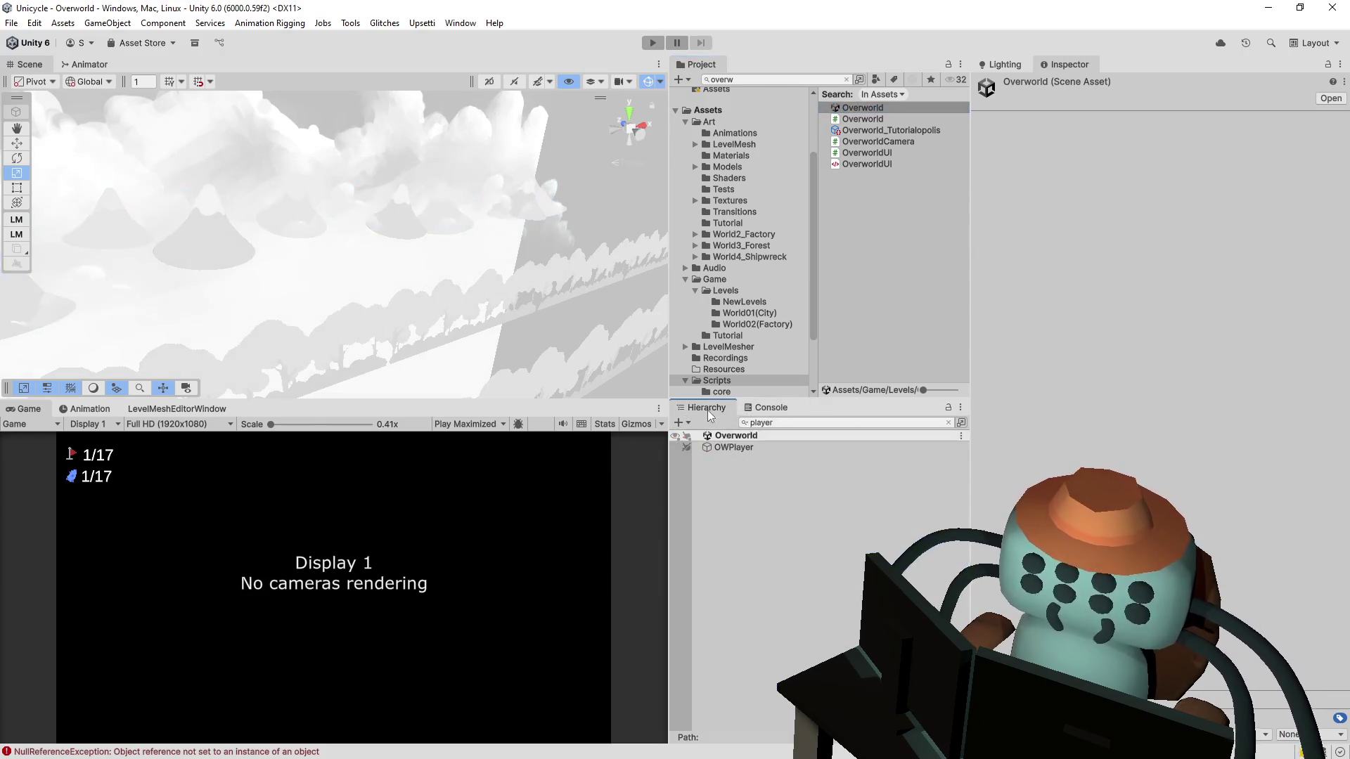
pyautogui.click(798, 423)
pyautogui.write('player')
pyautogui.press('Escape')
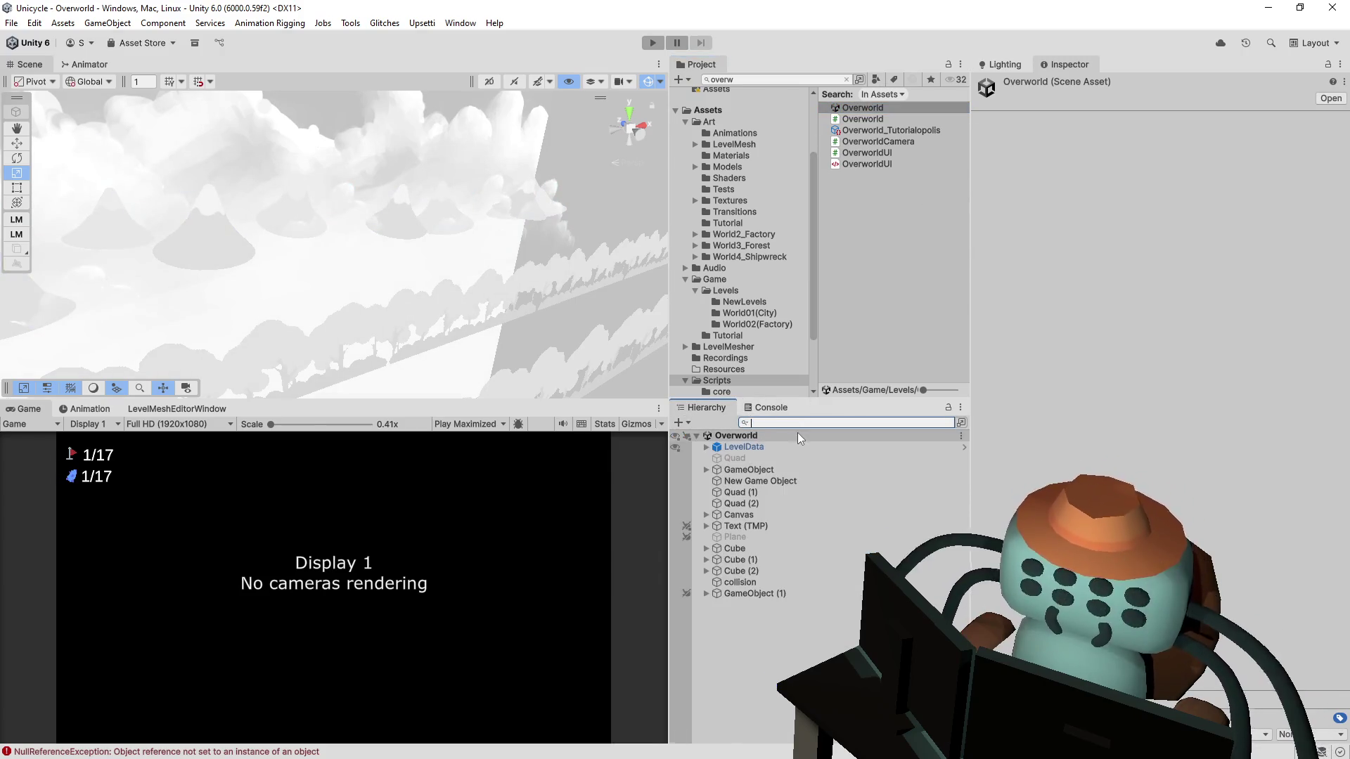
# Step: Inspect LevelData, GameObject's Overworld script, GameObject (1), the collision object and New Game Object
pyautogui.click(778, 449)
pyautogui.click(766, 470)
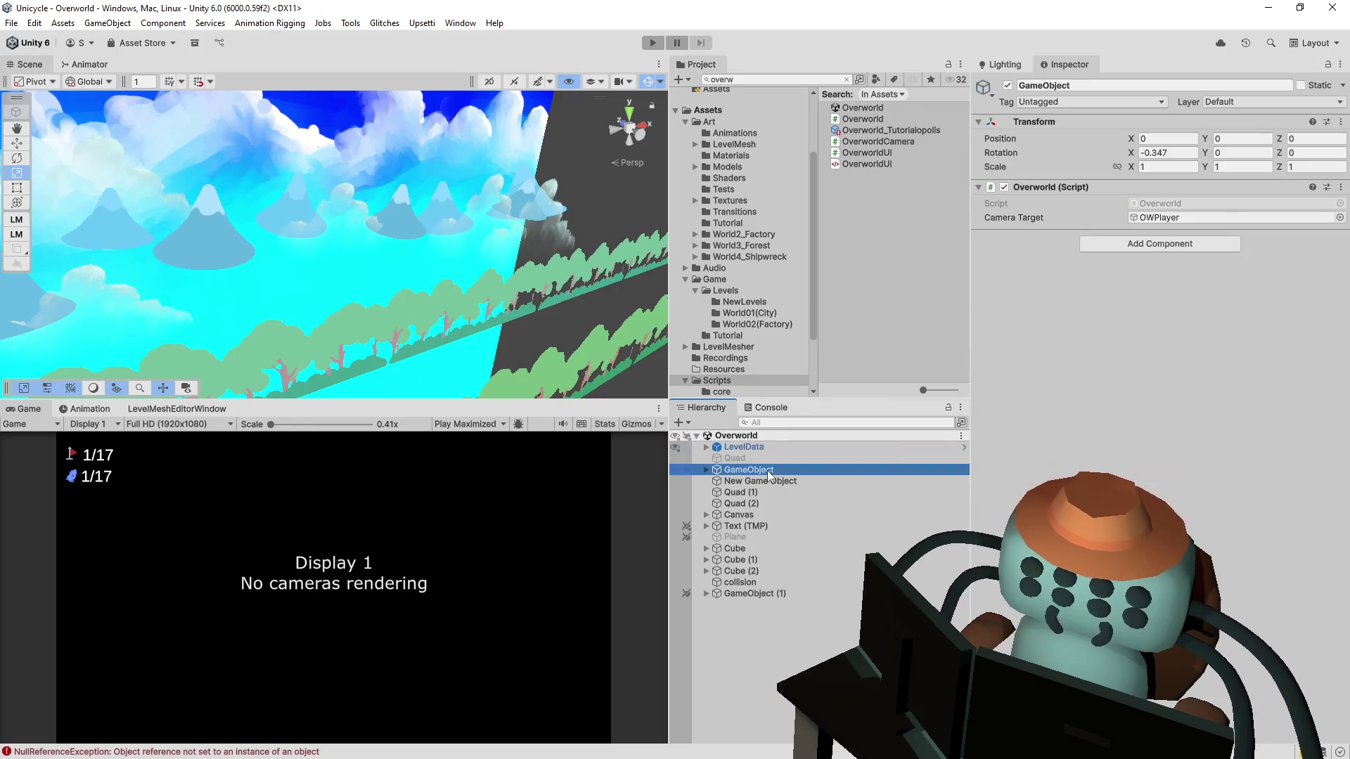
pyautogui.click(755, 596)
pyautogui.click(759, 583)
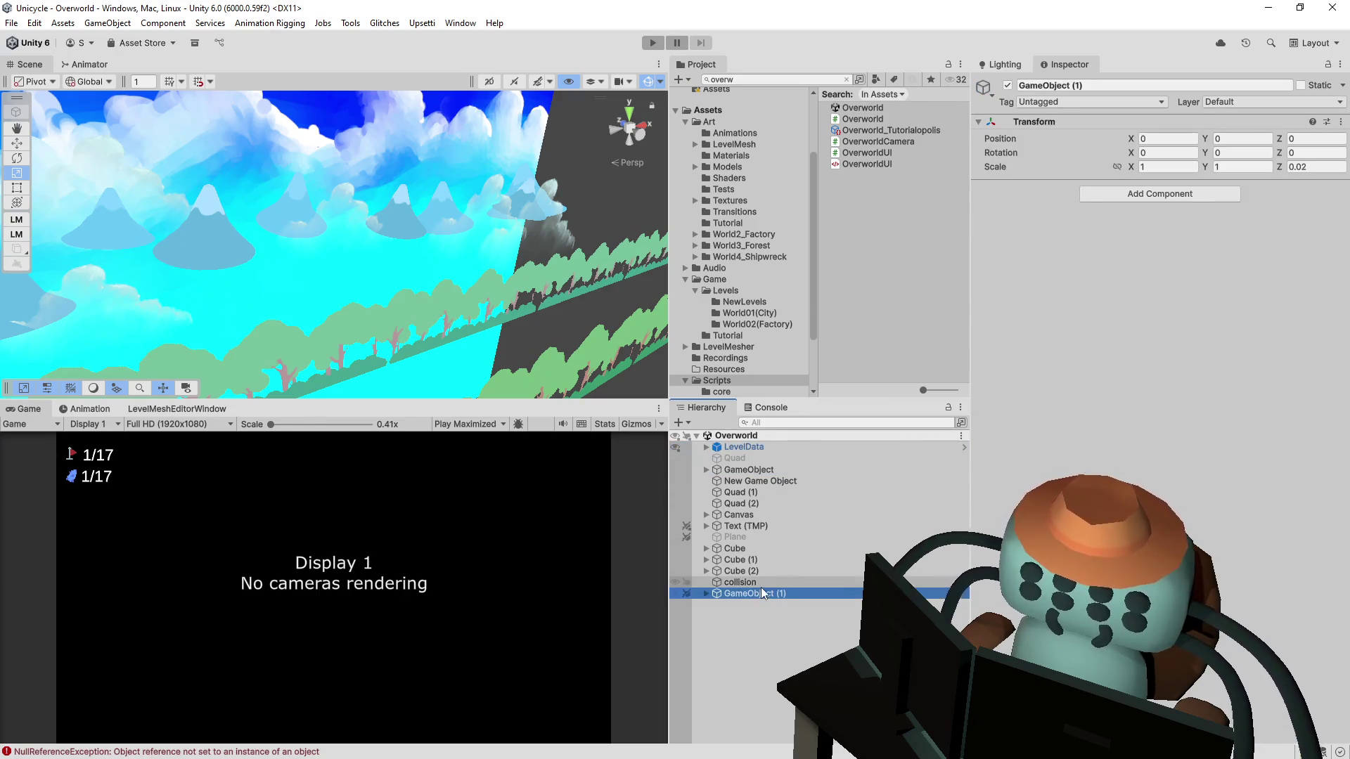
pyautogui.click(778, 446)
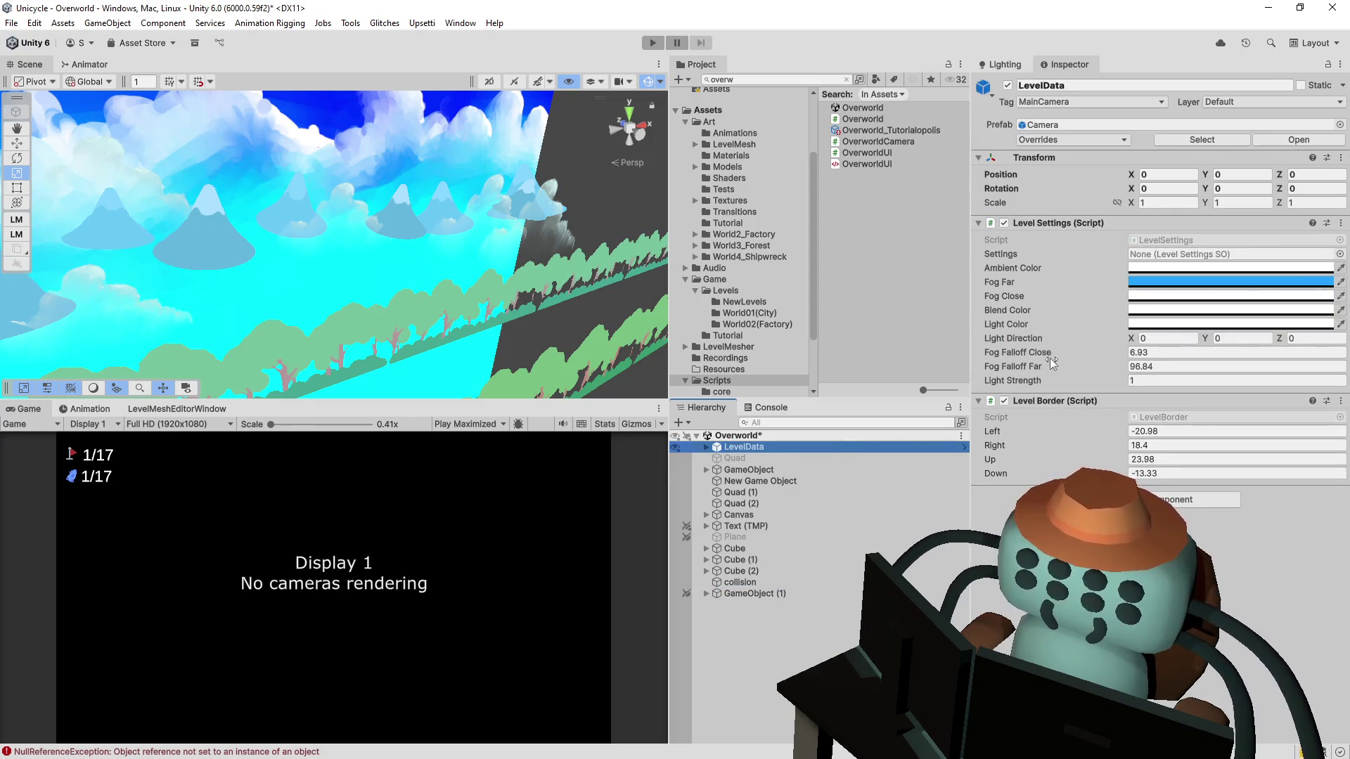
pyautogui.click(749, 468)
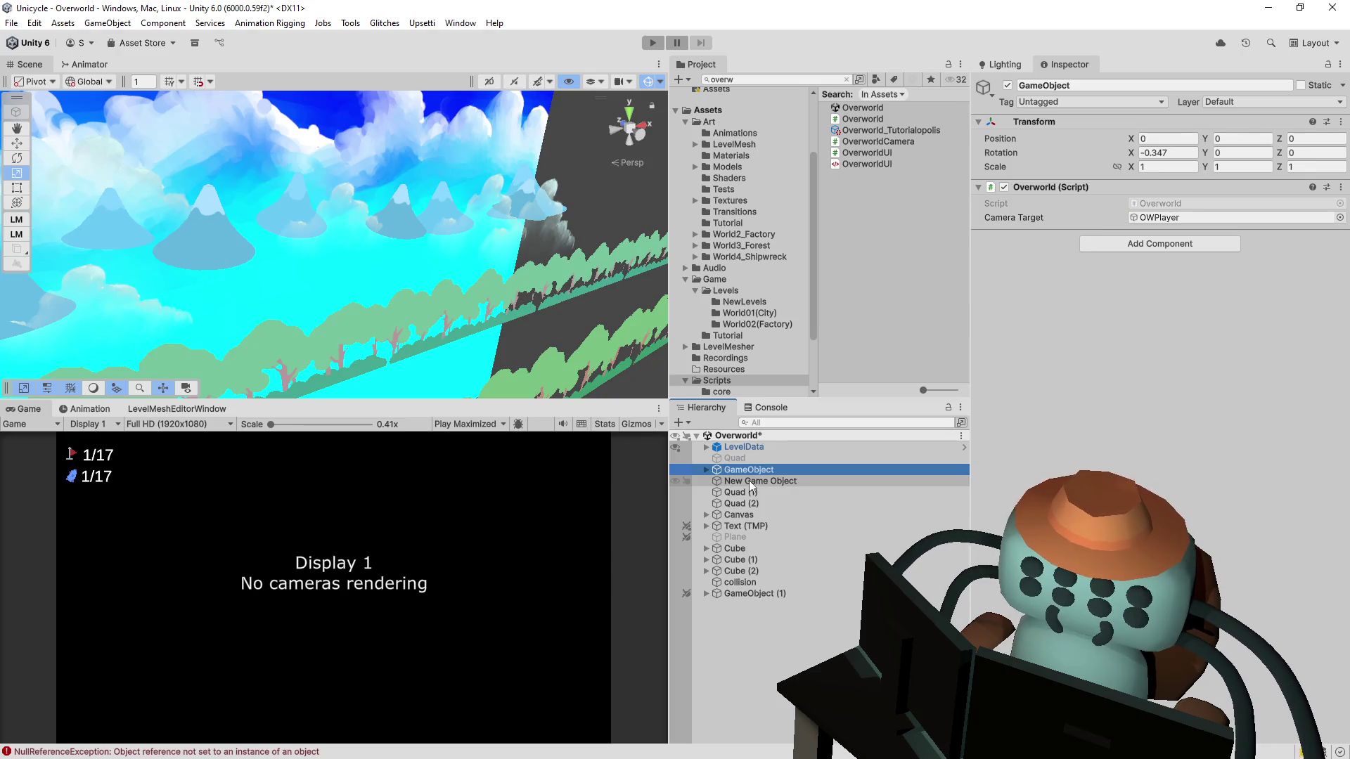
pyautogui.click(751, 484)
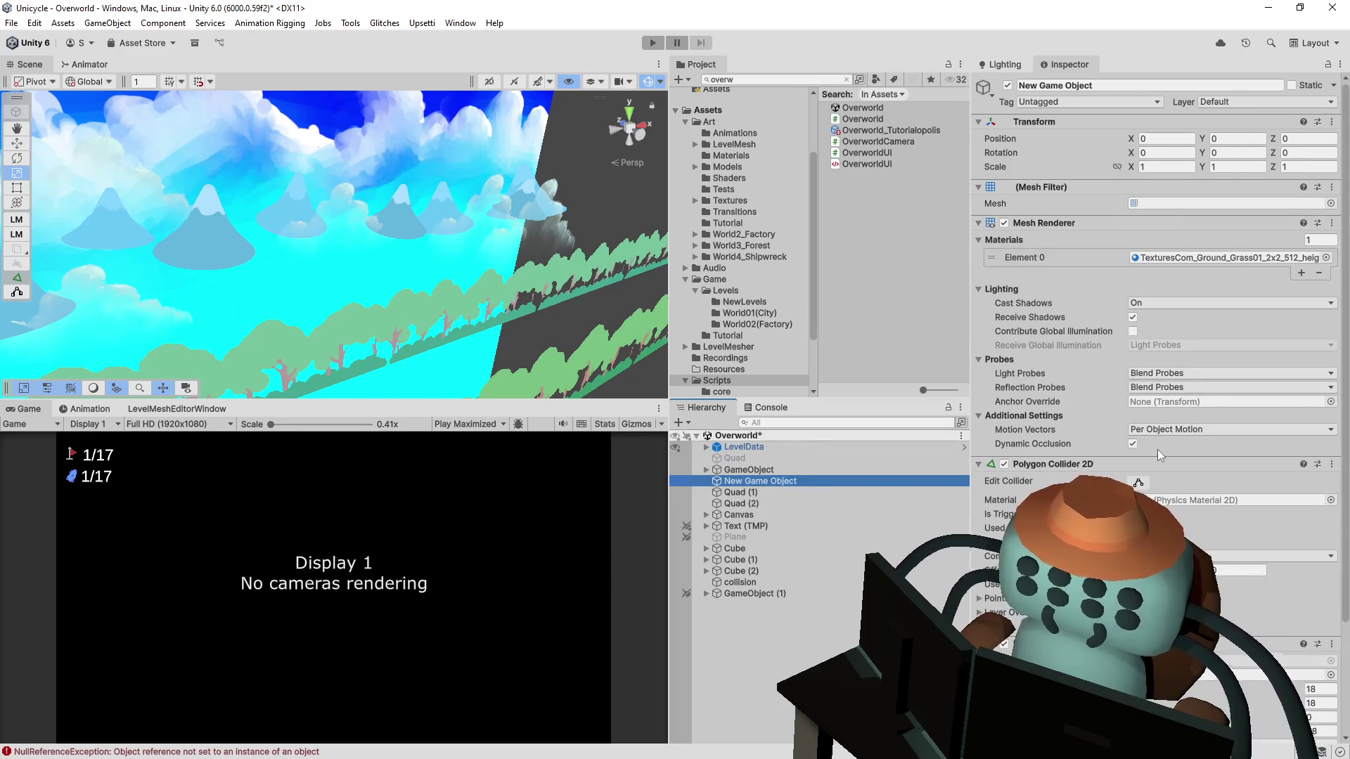
# Step: Inspect Quad (1), Quad (2), the Canvas, Text (TMP) and the Cube's trigger collider
pyautogui.scroll(-4, 1159, 455)
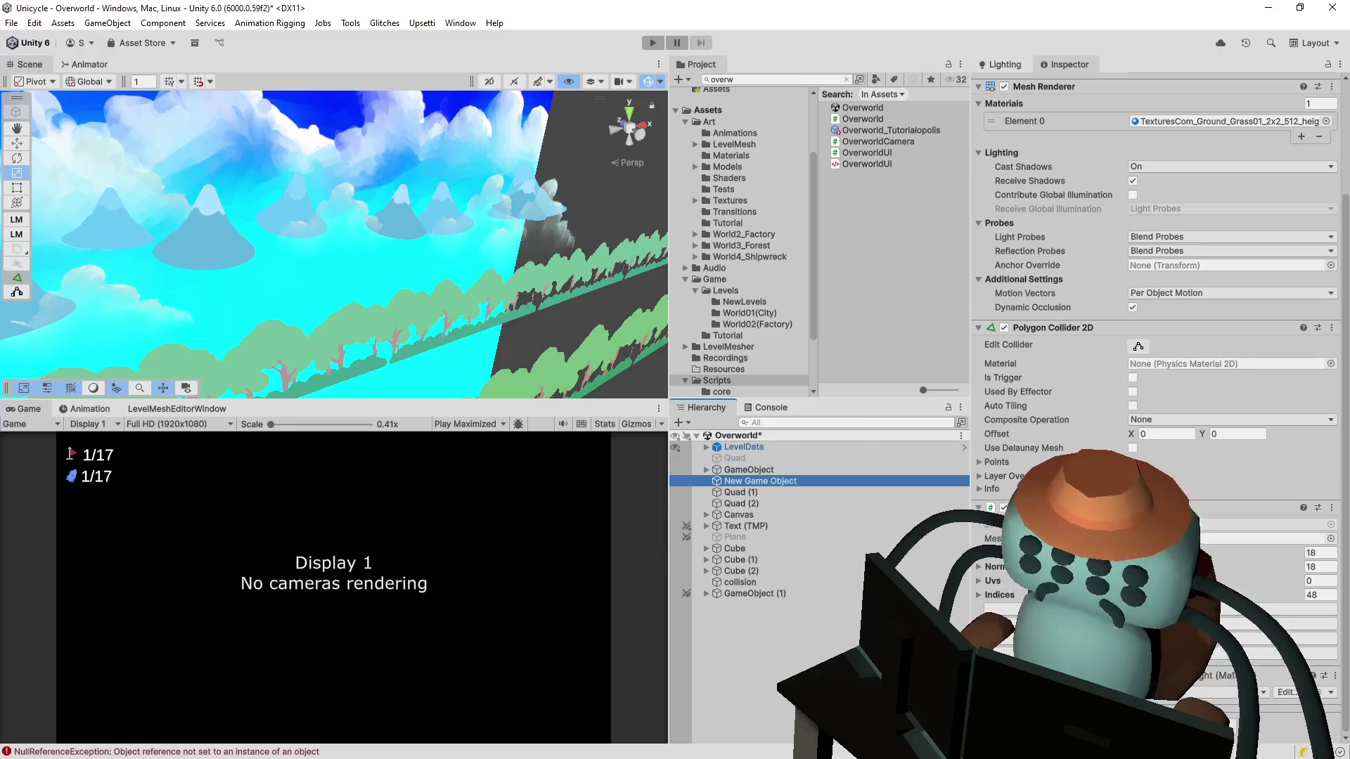
pyautogui.click(753, 493)
pyautogui.click(748, 503)
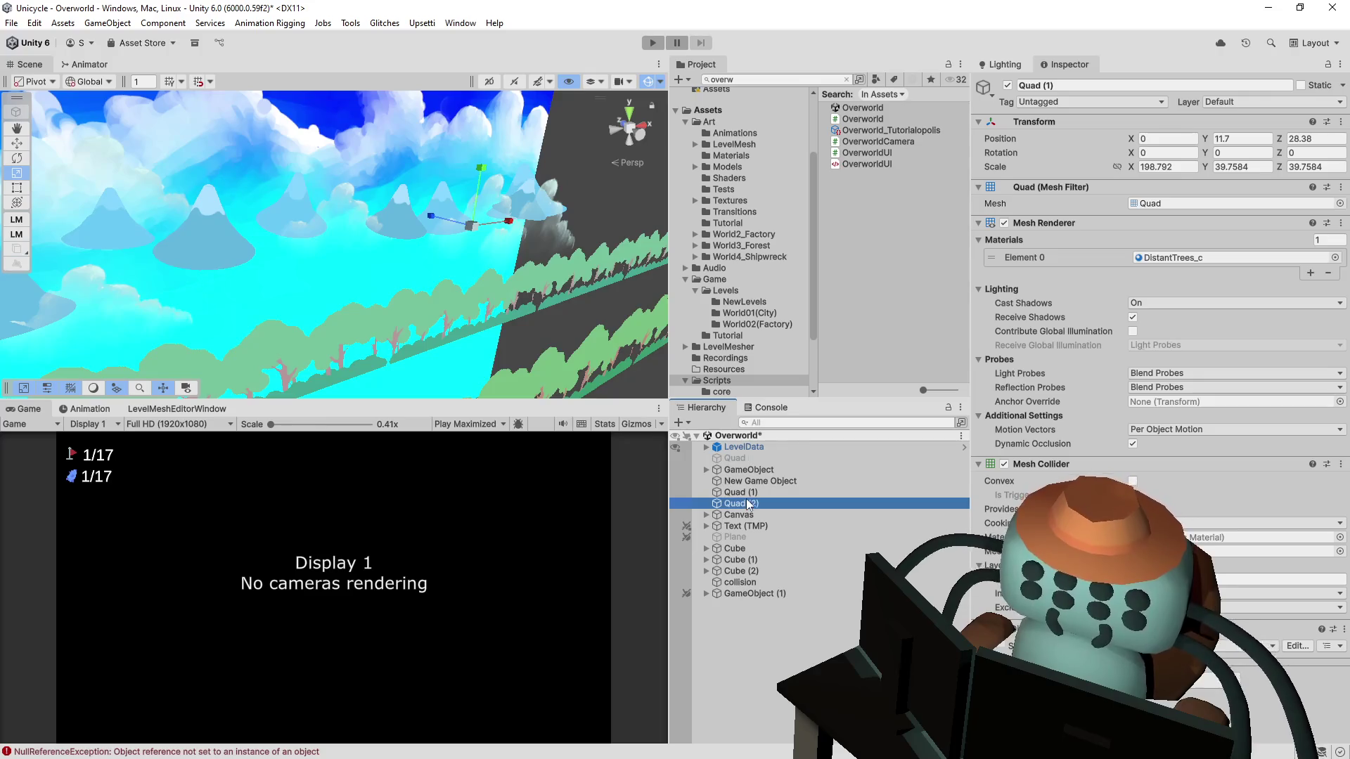
pyautogui.click(744, 514)
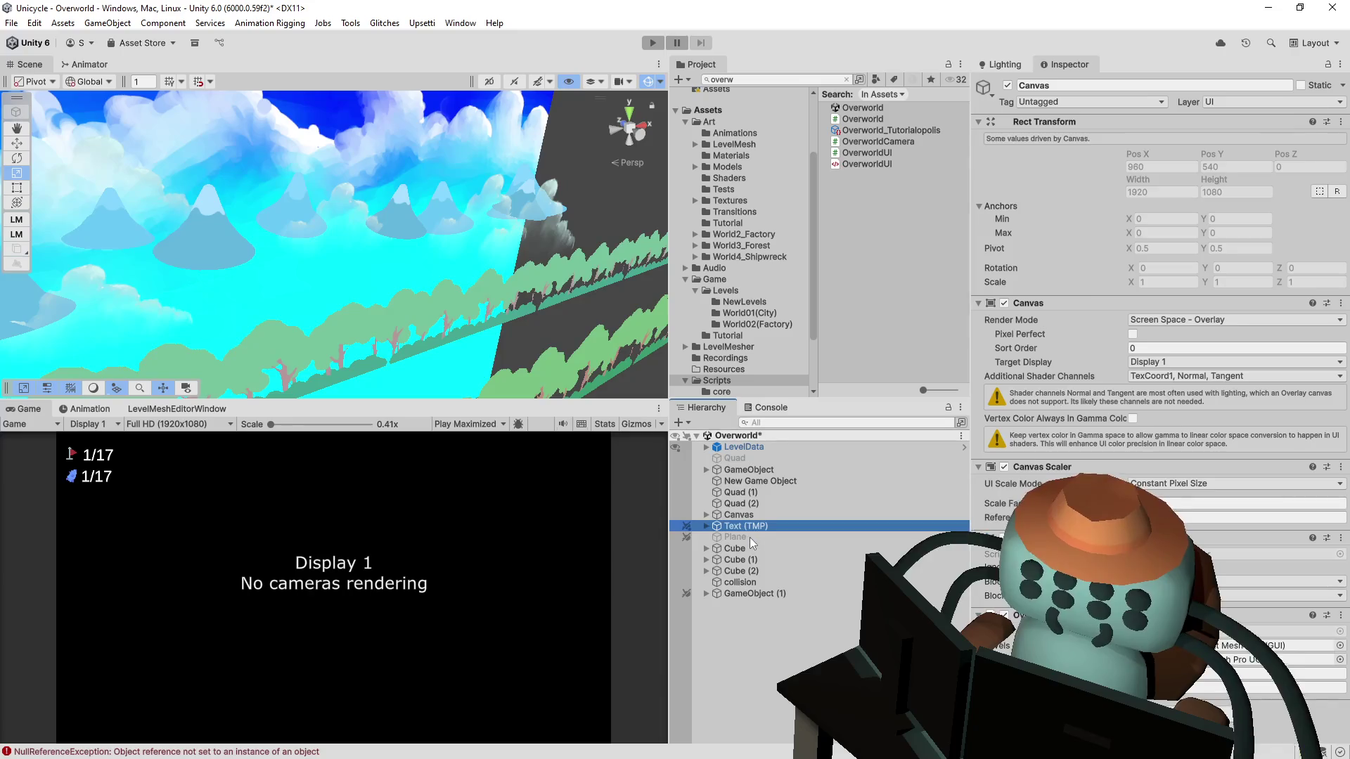
pyautogui.moveTo(748, 526)
pyautogui.mouseDown()
pyautogui.moveTo(750, 537)
pyautogui.moveTo(762, 511)
pyautogui.moveTo(752, 534)
pyautogui.mouseUp()
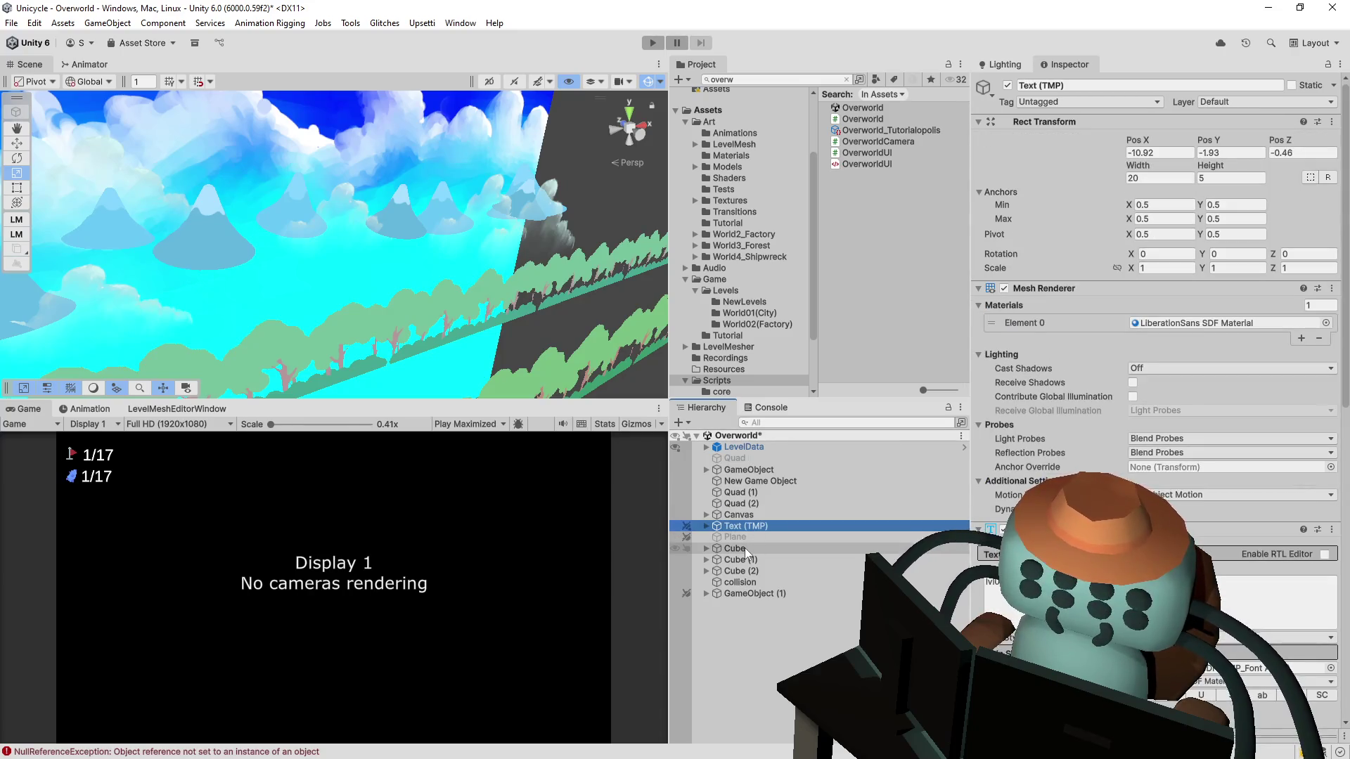
pyautogui.click(745, 547)
# Step: Check Cube (1) and Cube (2) obstruction requirements and the collision object again
pyautogui.scroll(-5, 1152, 351)
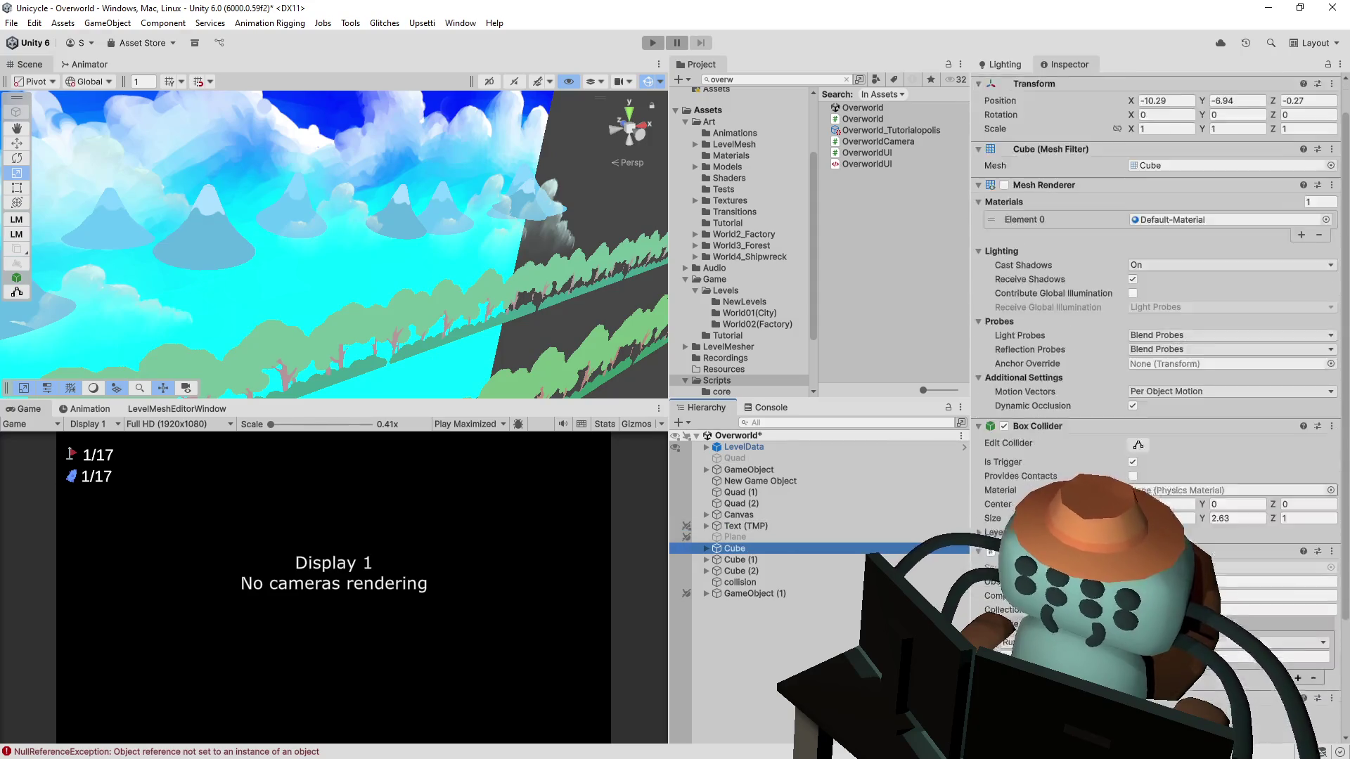
pyautogui.click(751, 559)
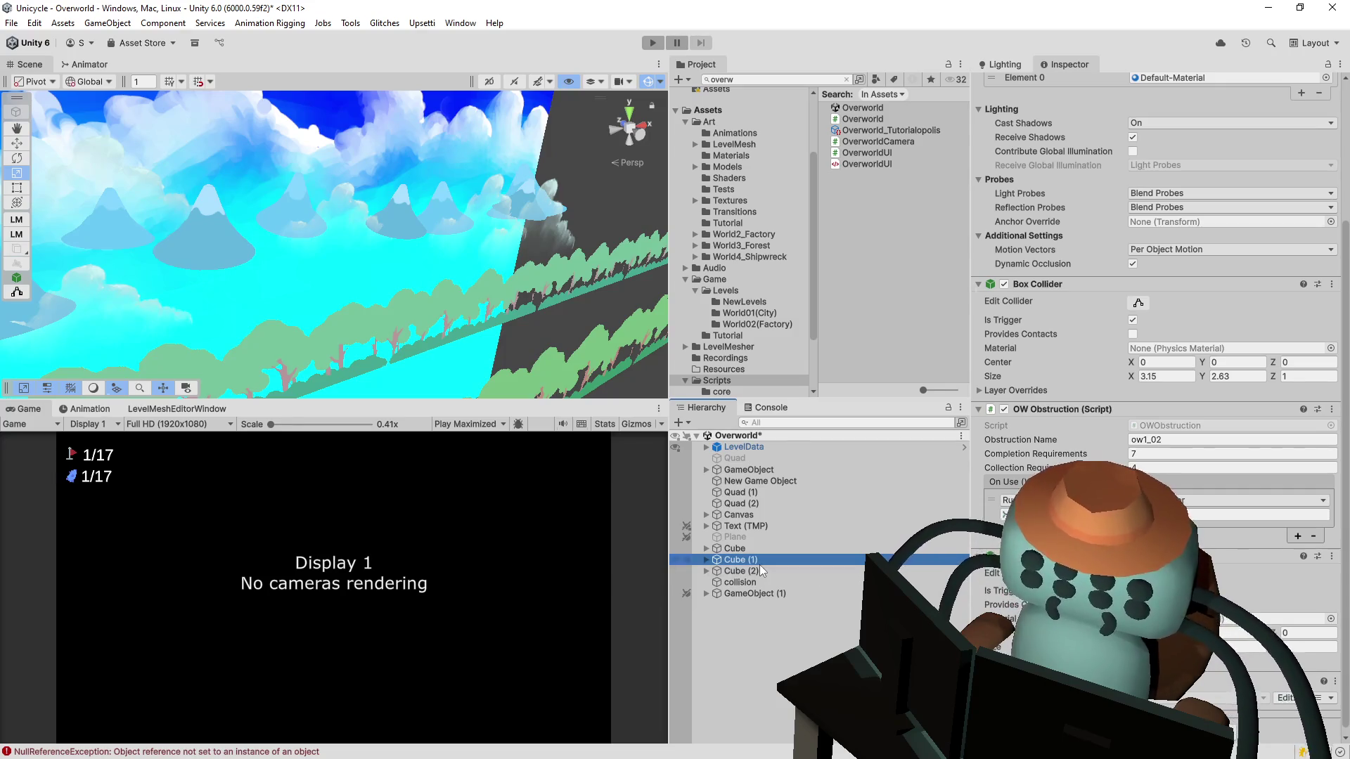
pyautogui.click(757, 572)
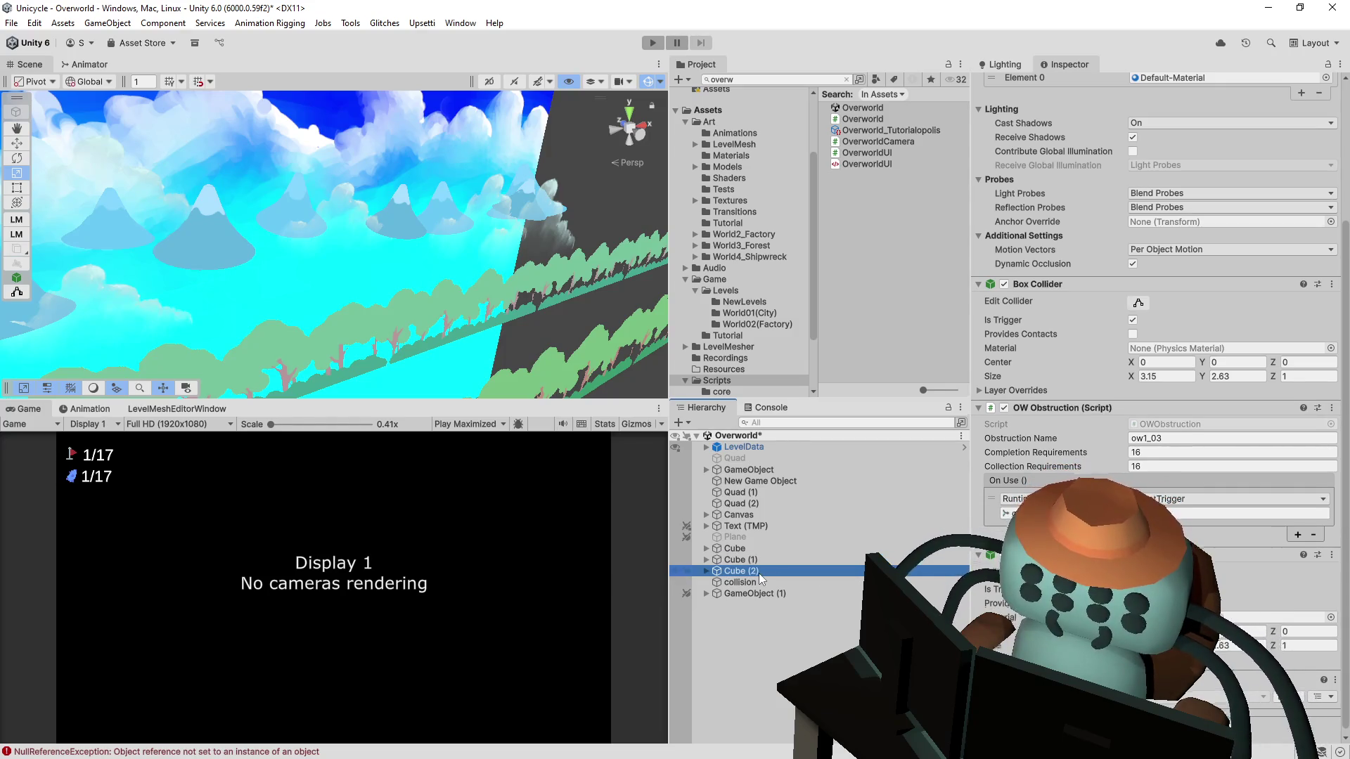
pyautogui.click(754, 583)
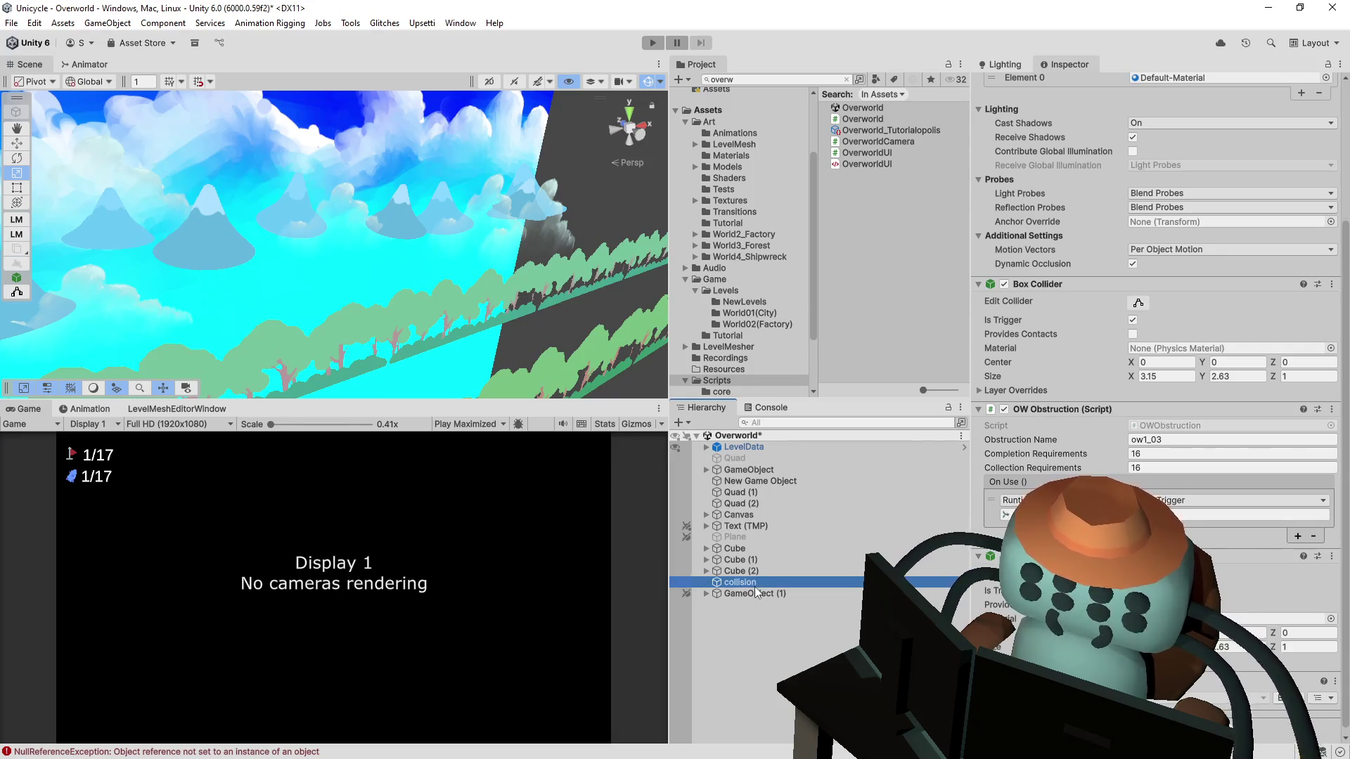
# Step: Expand the Bush and Mountain01 groups, collapse them, and start playtesting the Overworld
pyautogui.click(734, 594)
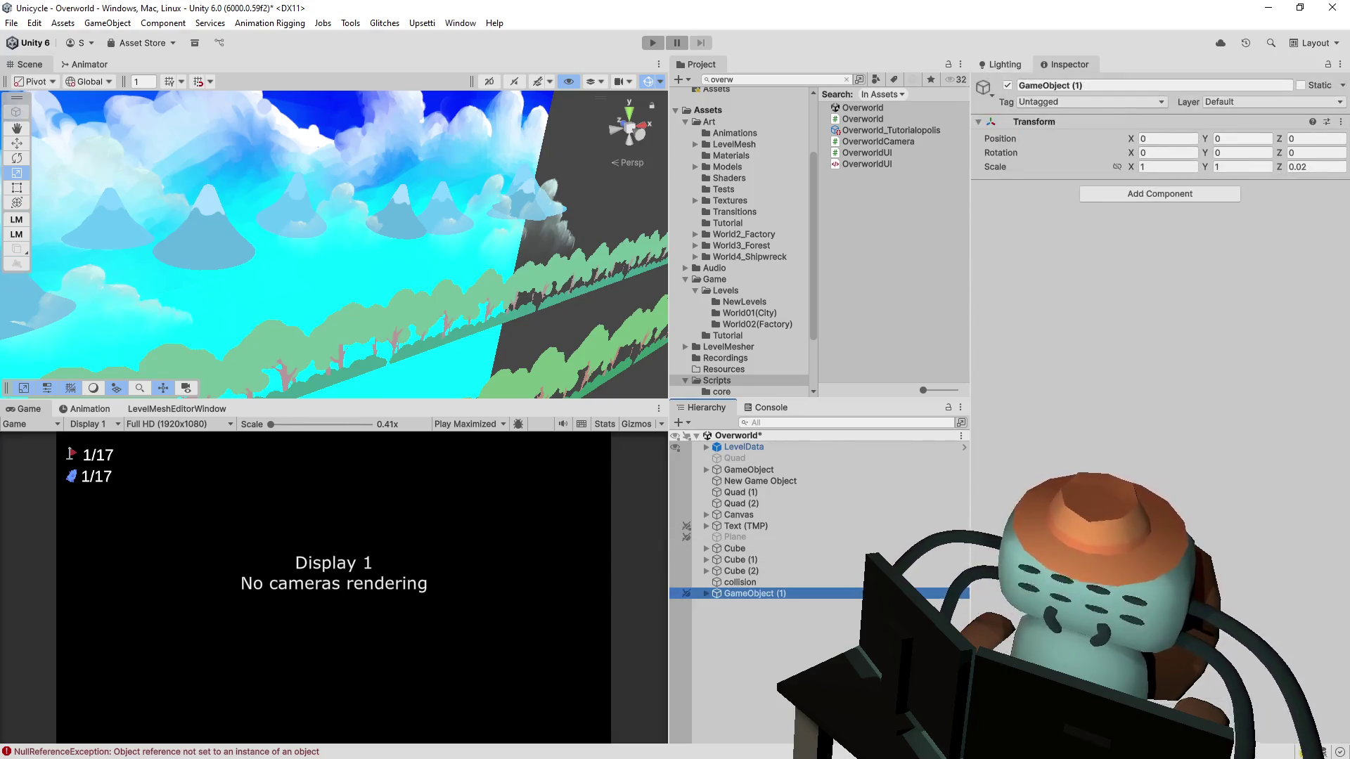
pyautogui.click(705, 594)
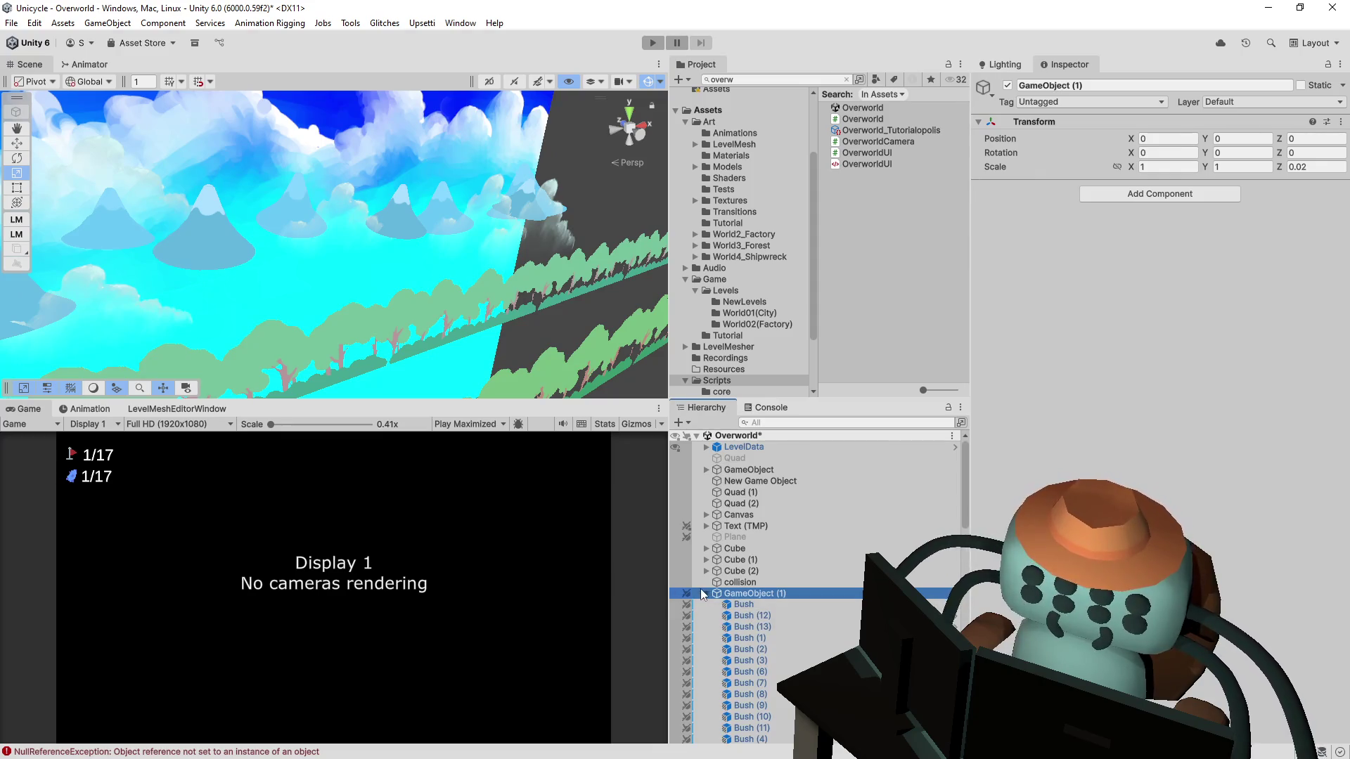
pyautogui.click(706, 470)
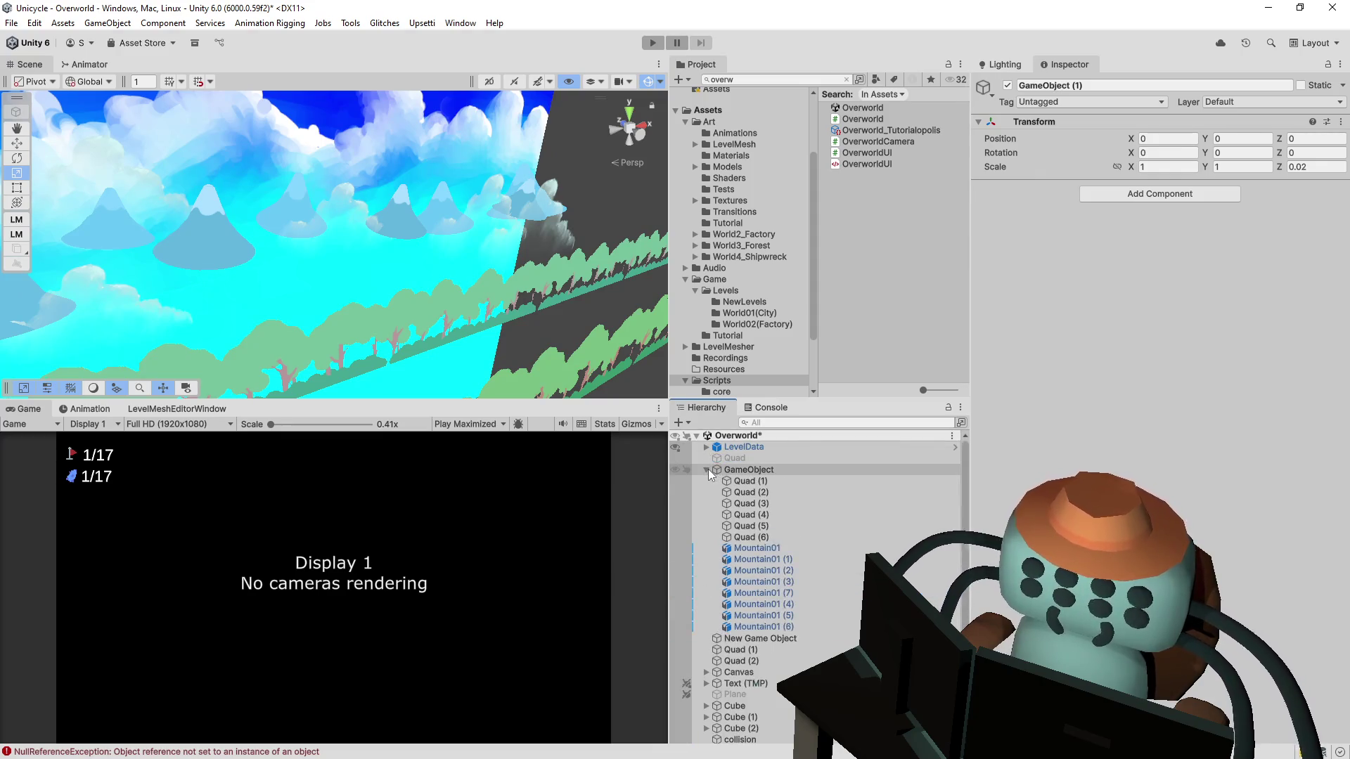
pyautogui.click(707, 470)
pyautogui.press('Left')
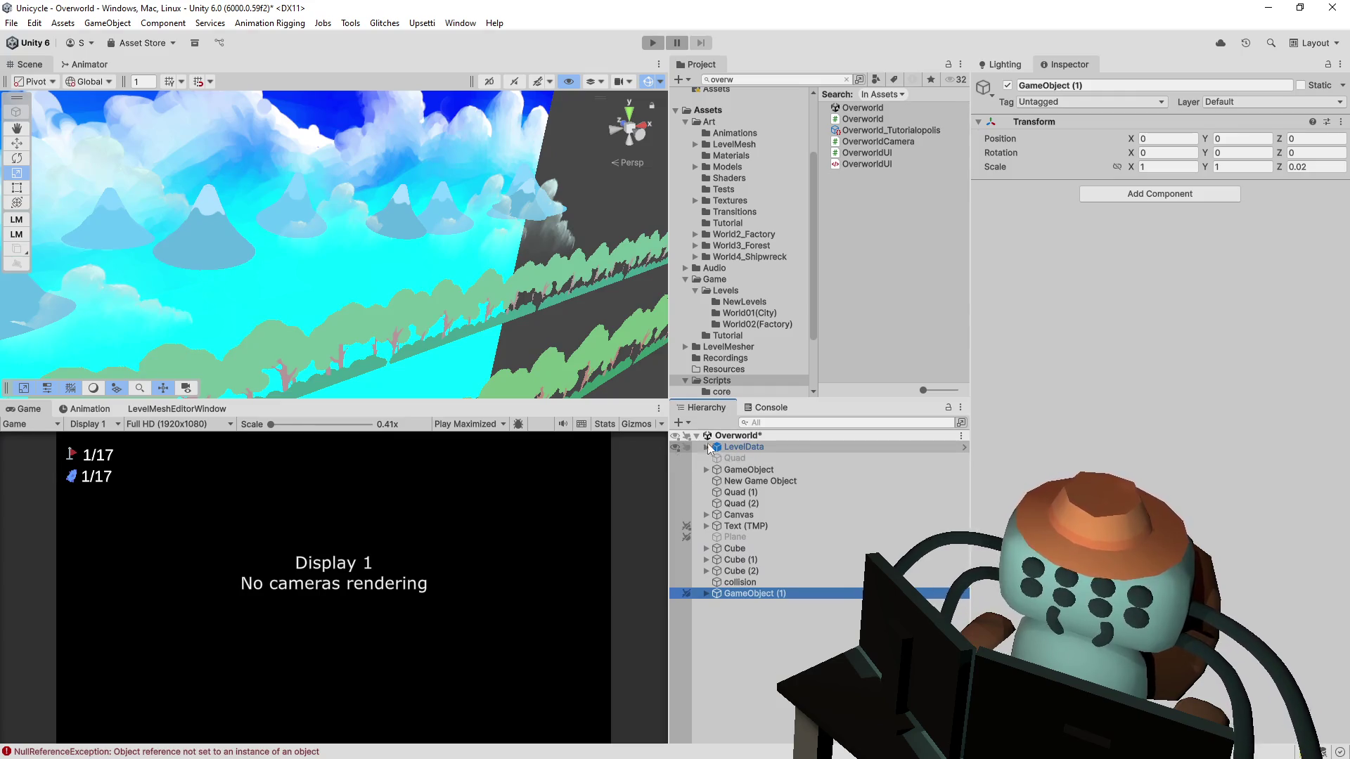
pyautogui.click(652, 43)
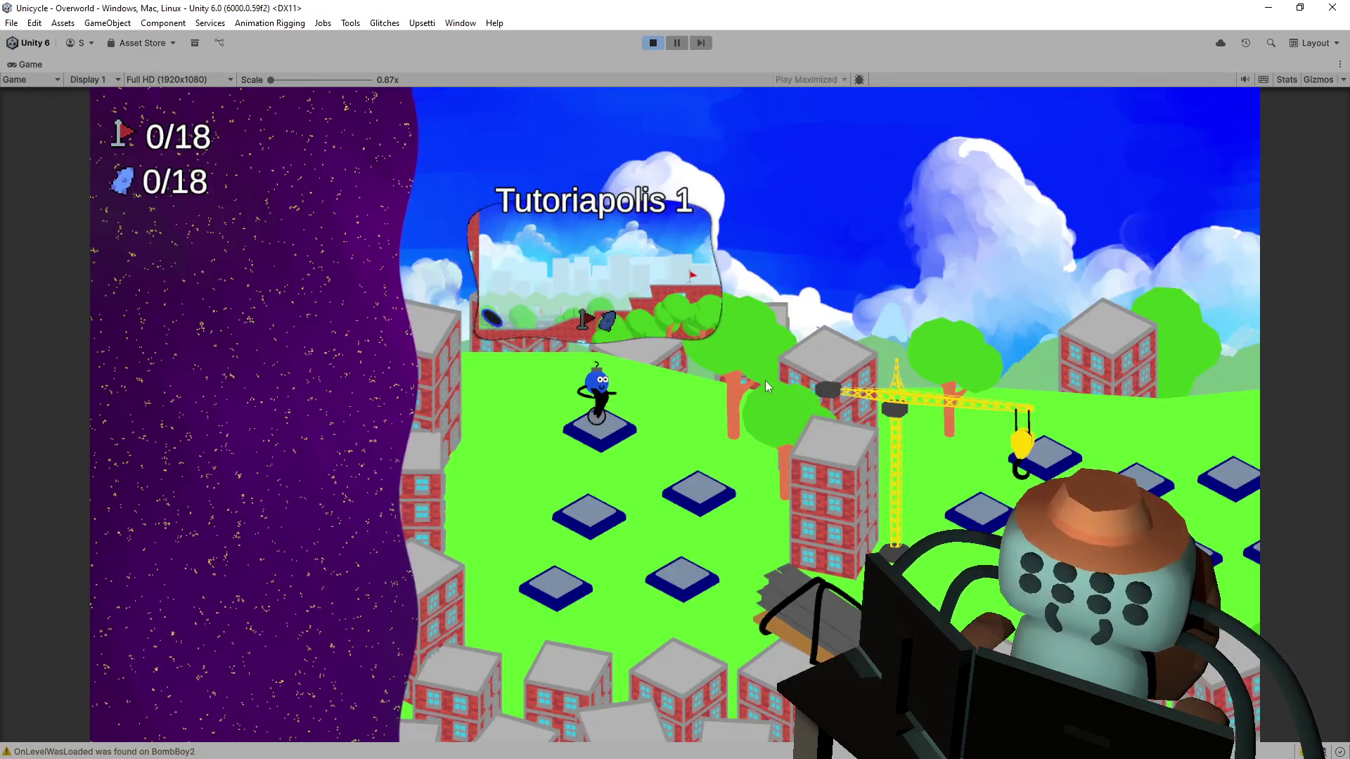
# Step: Ride off the Tutoriapolis 1 pad, pause, find GameManager(Clone) under DontDestroyOnLoad, then stop
pyautogui.press('d')
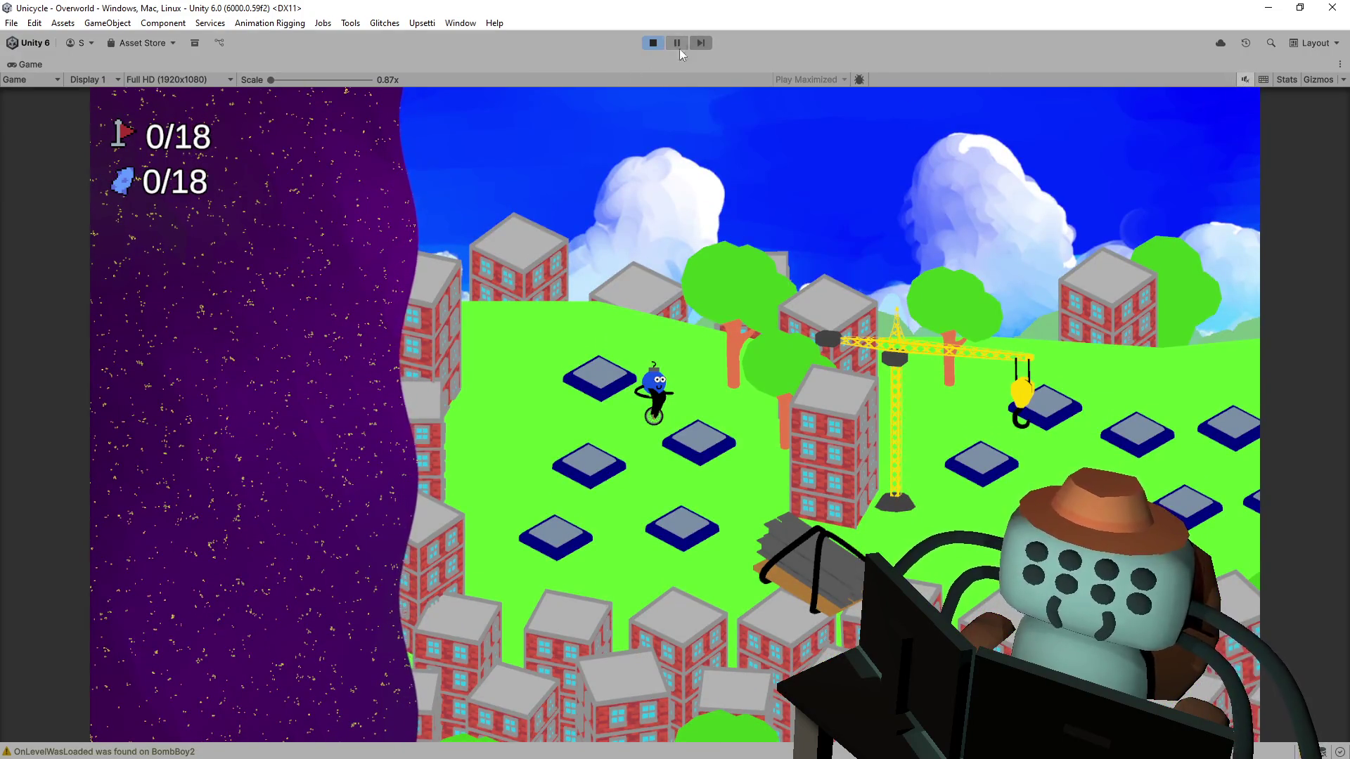
pyautogui.click(677, 43)
pyautogui.write('game')
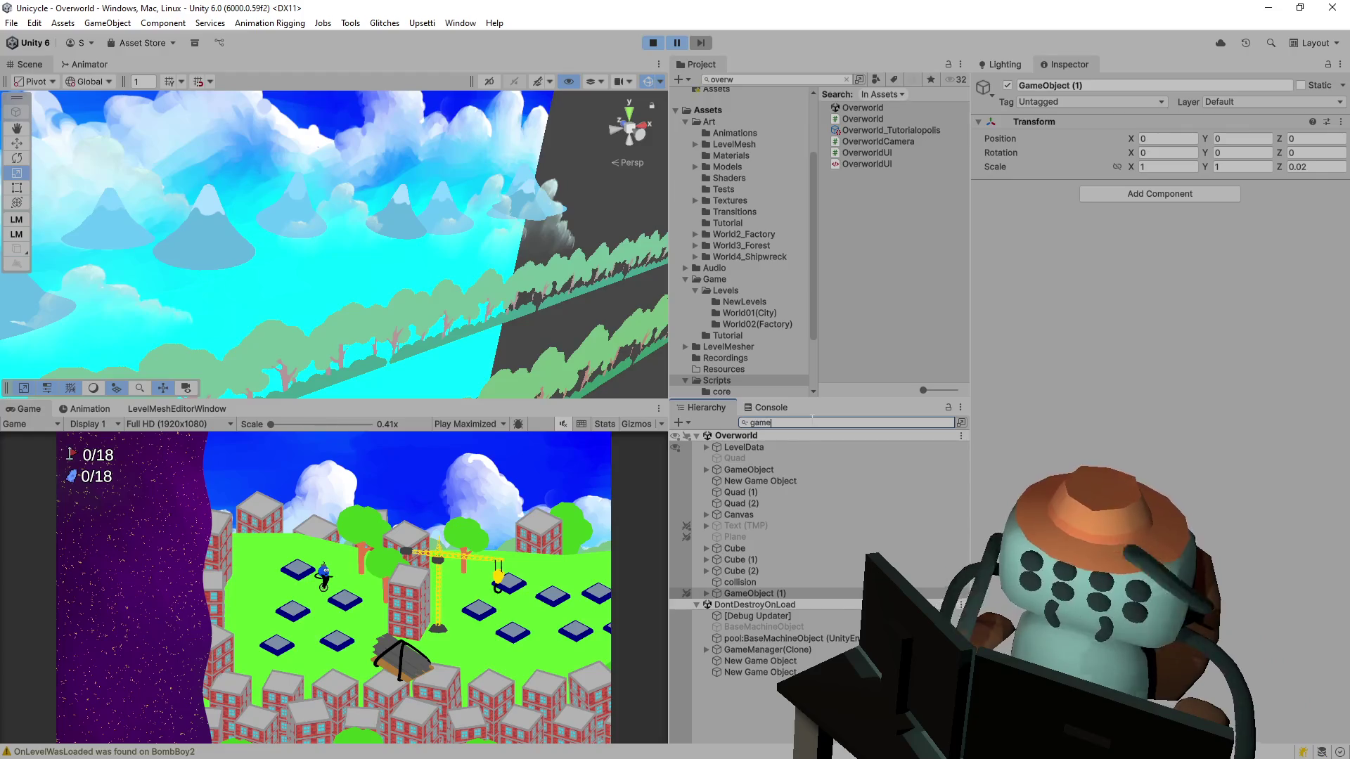
pyautogui.write('m')
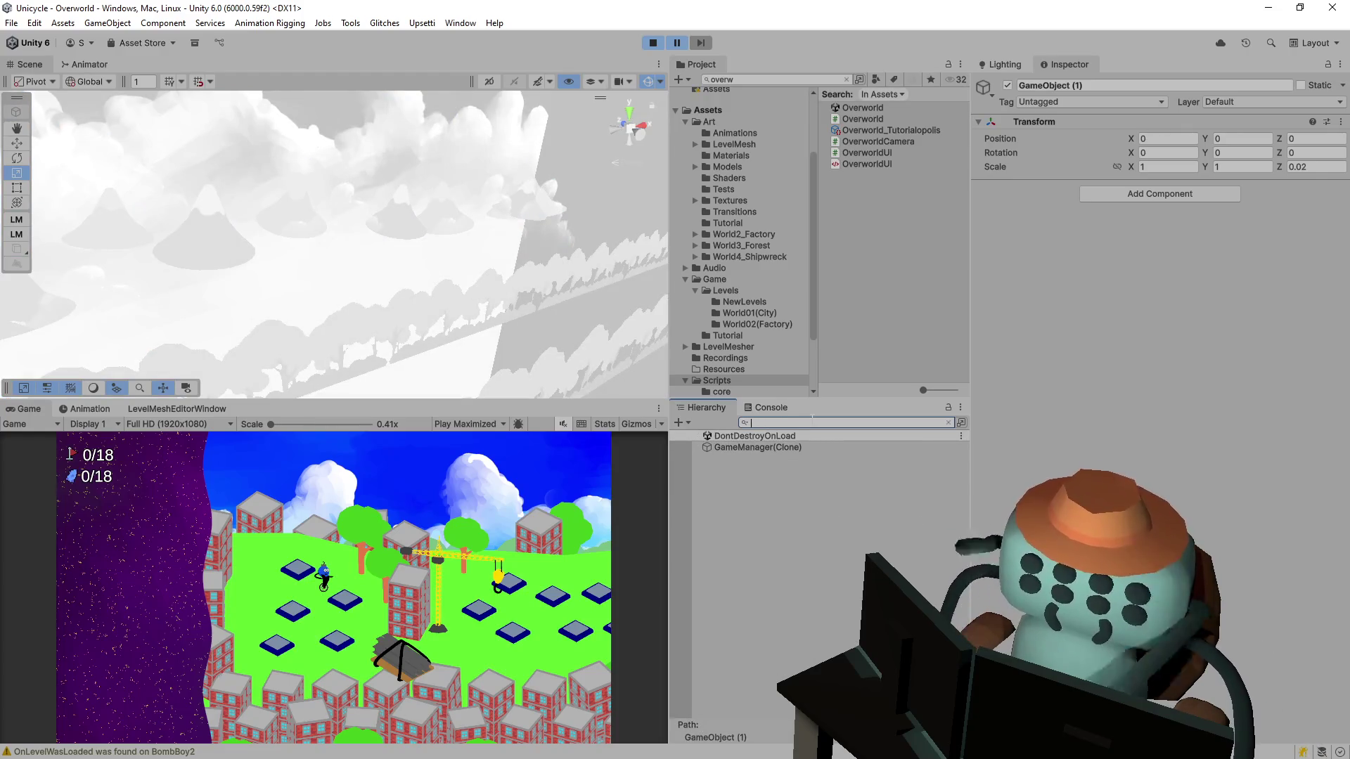
pyautogui.click(652, 43)
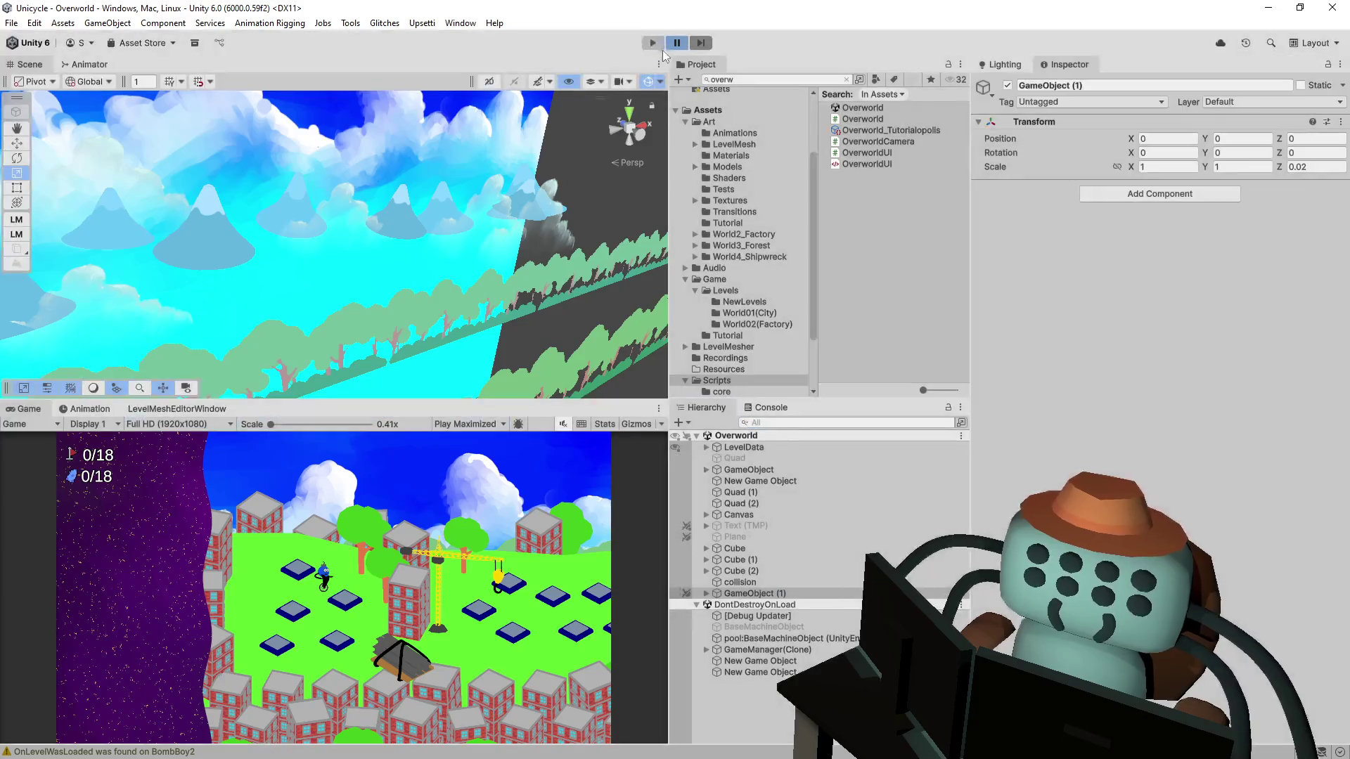
# Step: Search NewPlayer.cs for 'Instantiate' and locate the gamemanagerPrefab instantiation on line 146
pyautogui.hotkey('alt', 'Tab')
pyautogui.click(679, 327)
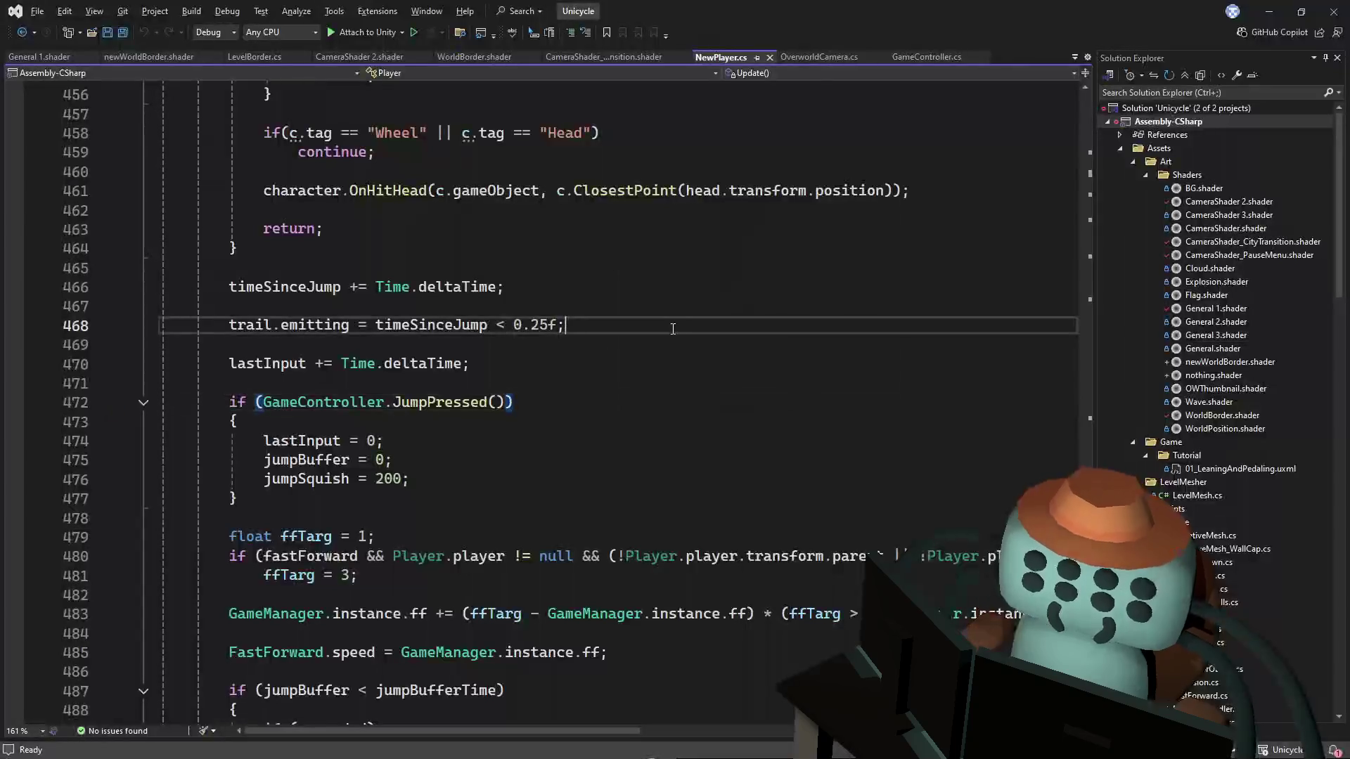
pyautogui.hotkey('ctrl', 'f')
pyautogui.write('int')
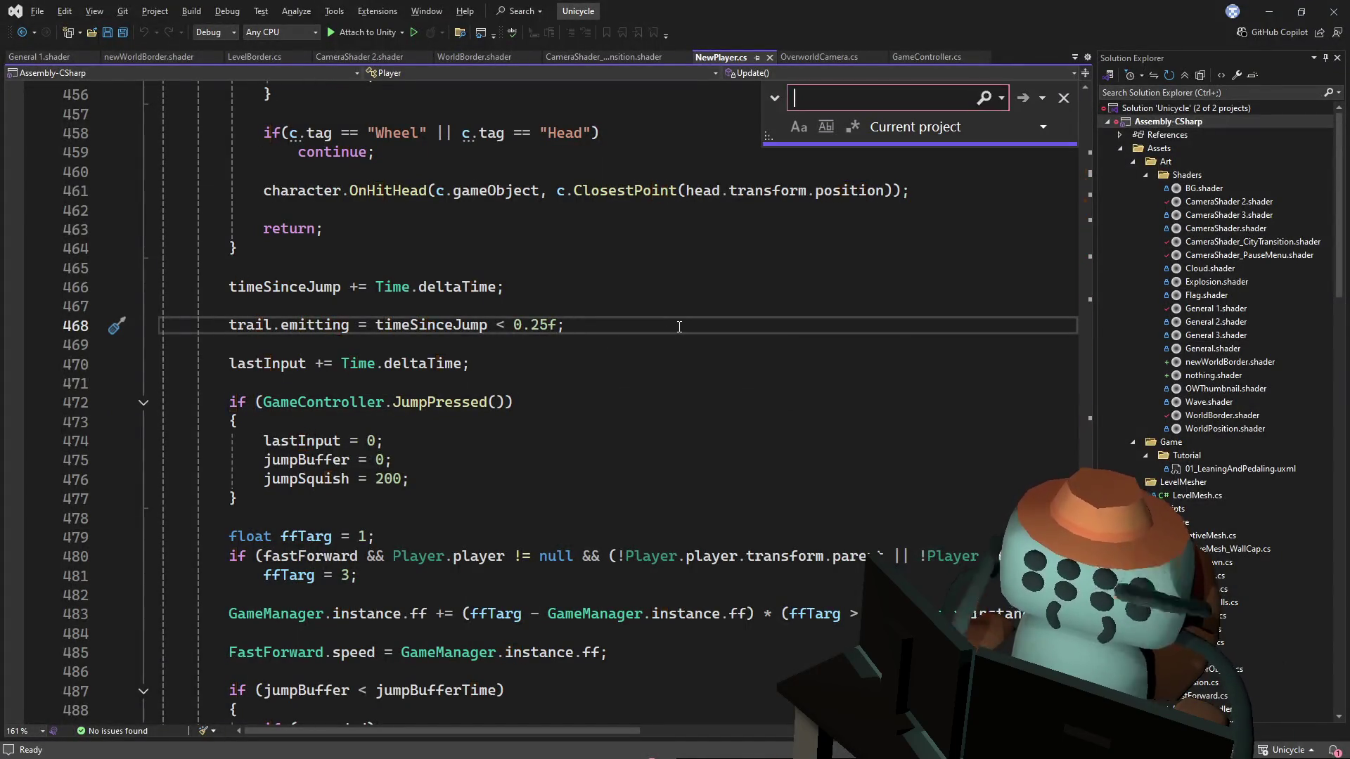
pyautogui.press('BackSpace')
pyautogui.write('stantiate(g')
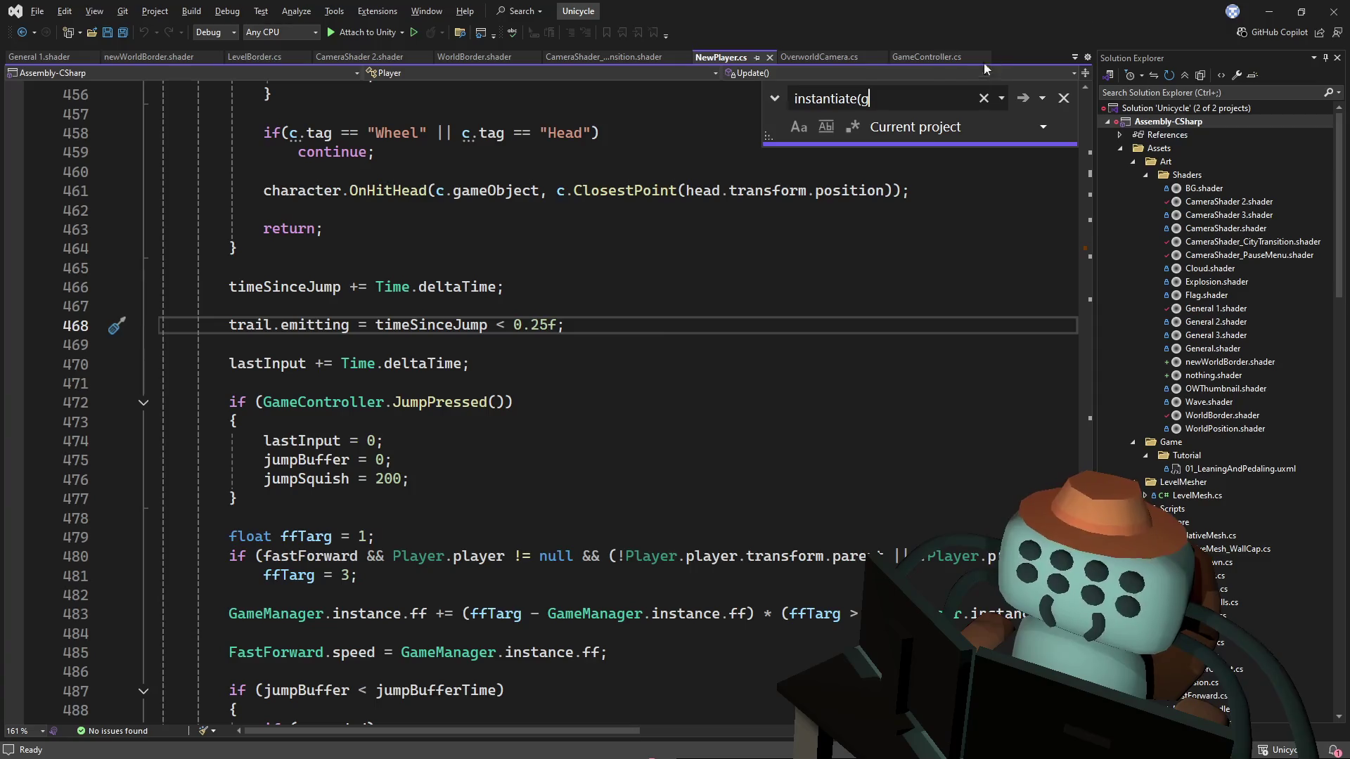
pyautogui.click(1027, 103)
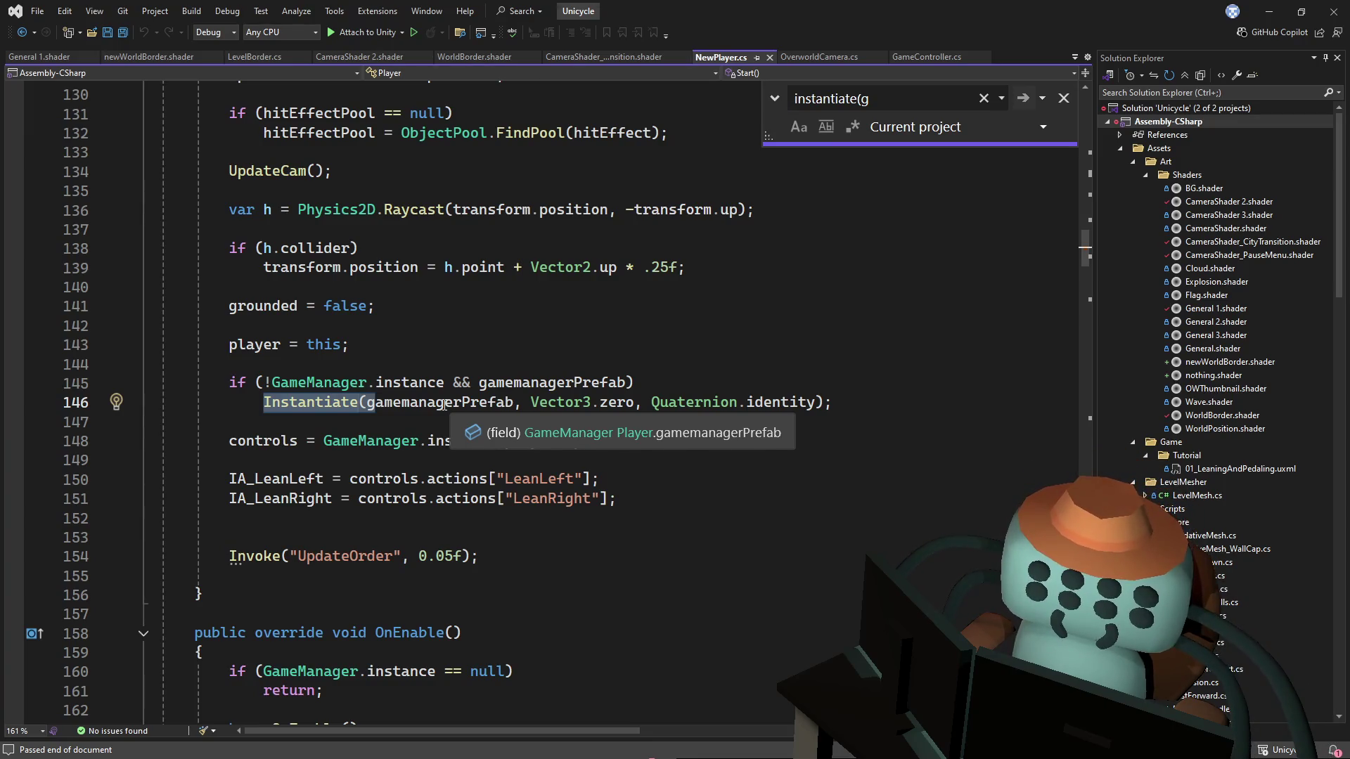
pyautogui.doubleClick(445, 404)
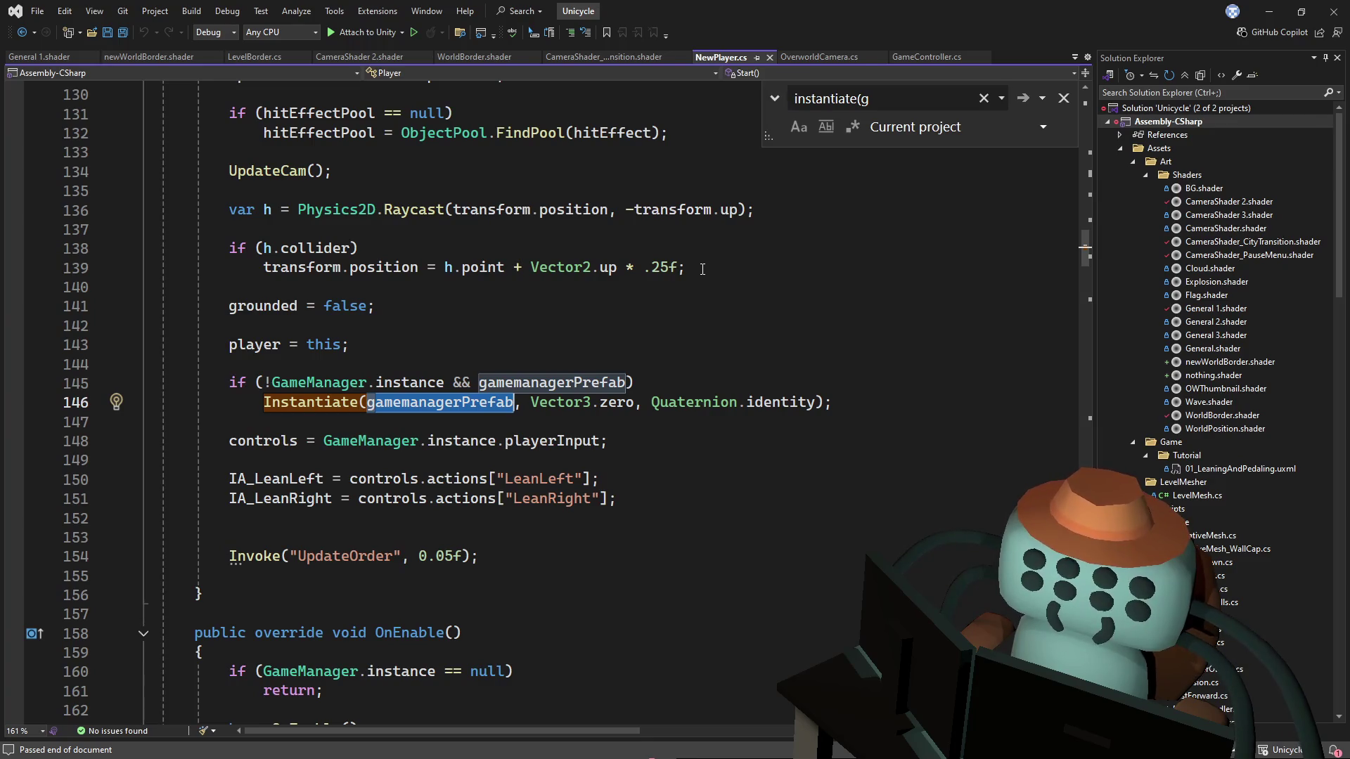
pyautogui.hotkey('alt', 'Tab')
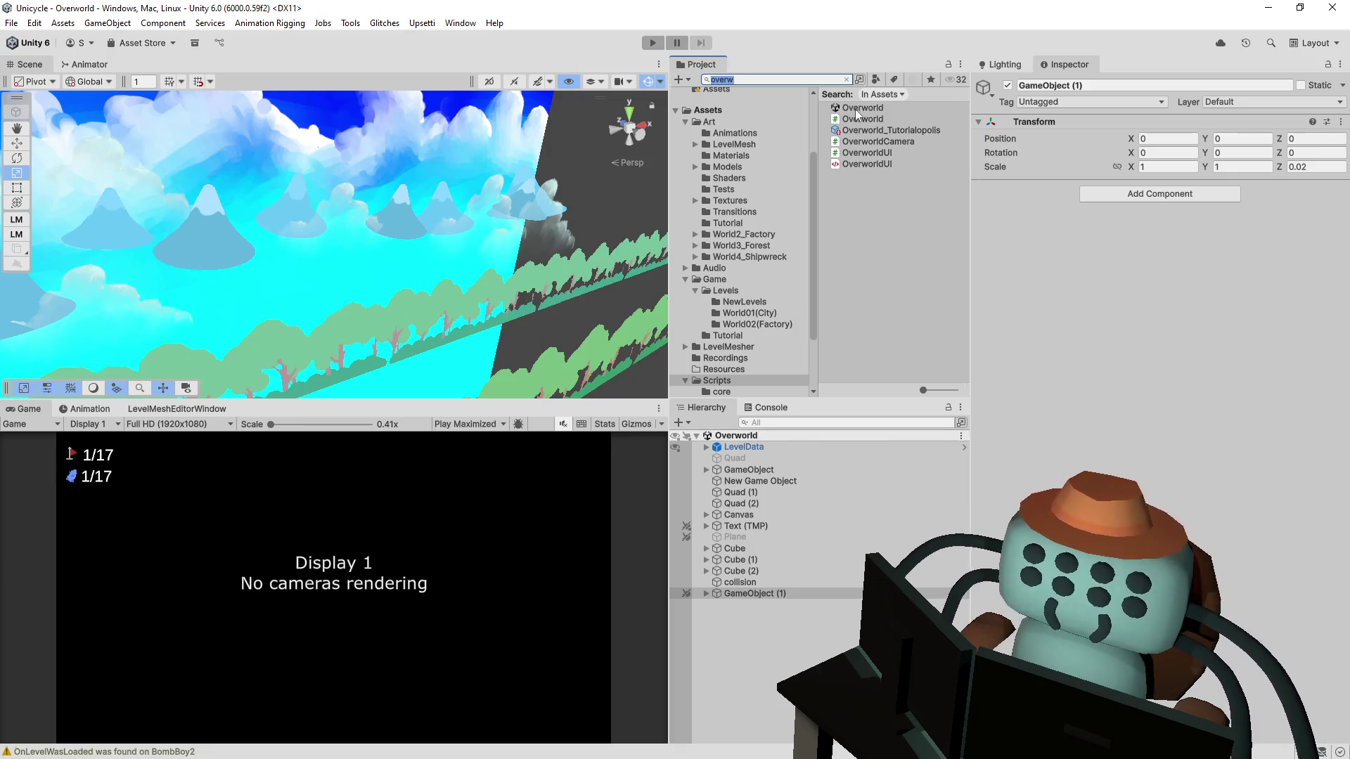
# Step: Search the project assets for 'level' and open the Level001 scene
pyautogui.press('BackSpace')
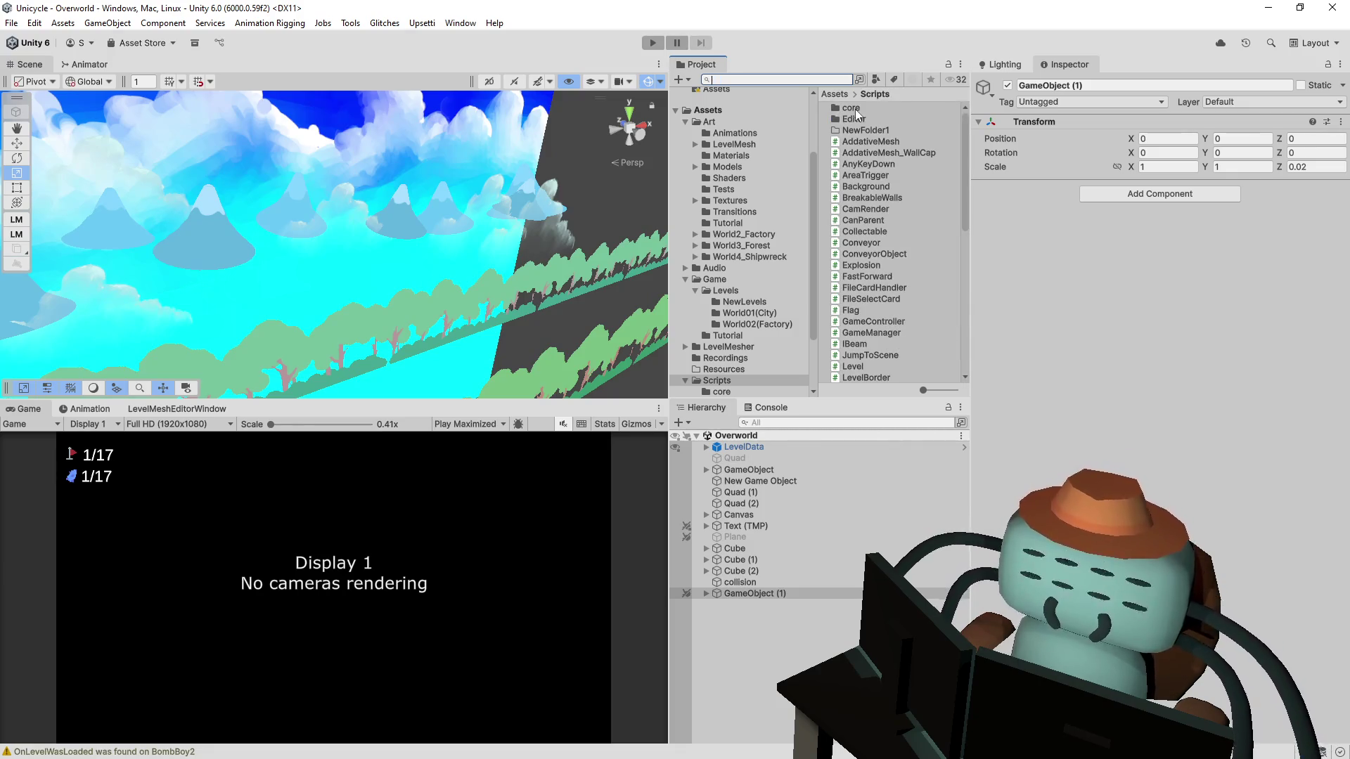
pyautogui.write('level')
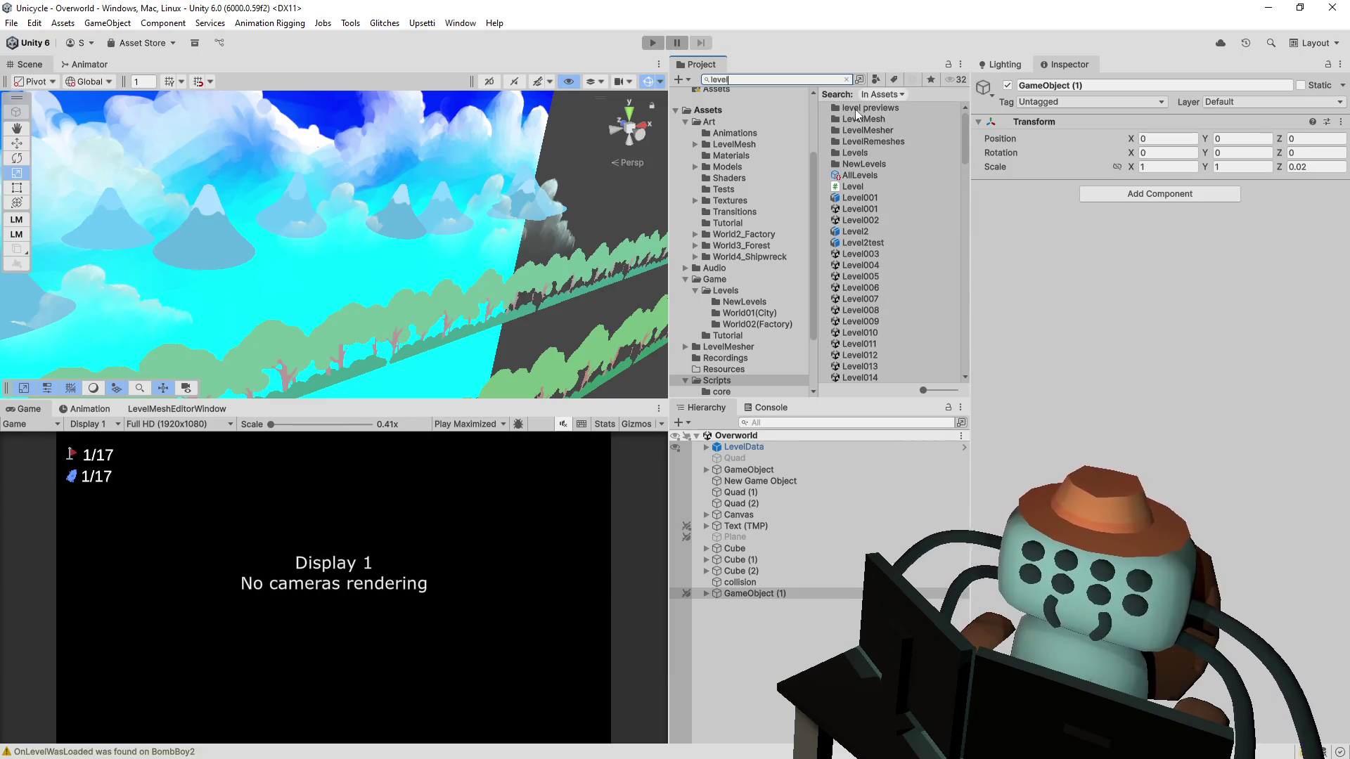
pyautogui.press('Down')
pyautogui.press('Down')
pyautogui.press('Down')
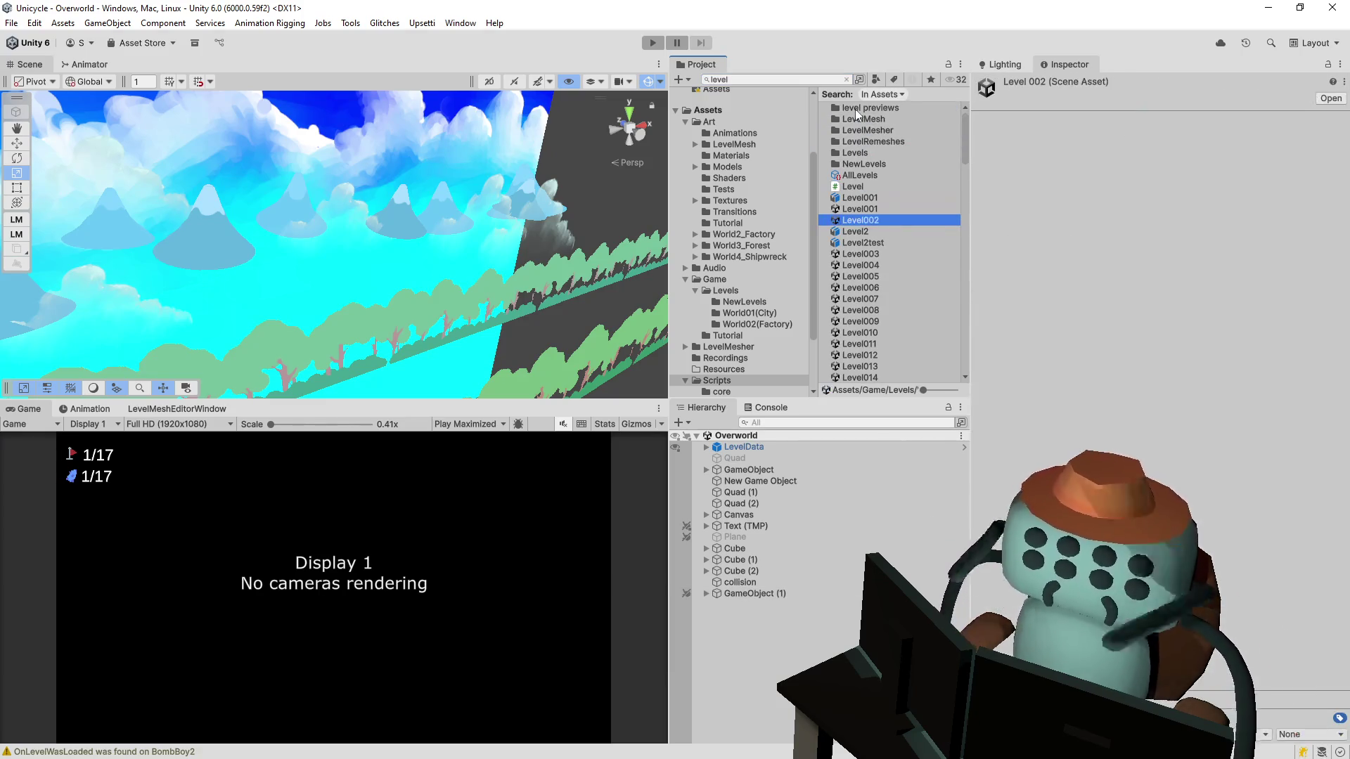
pyautogui.press('Up')
pyautogui.press('Return')
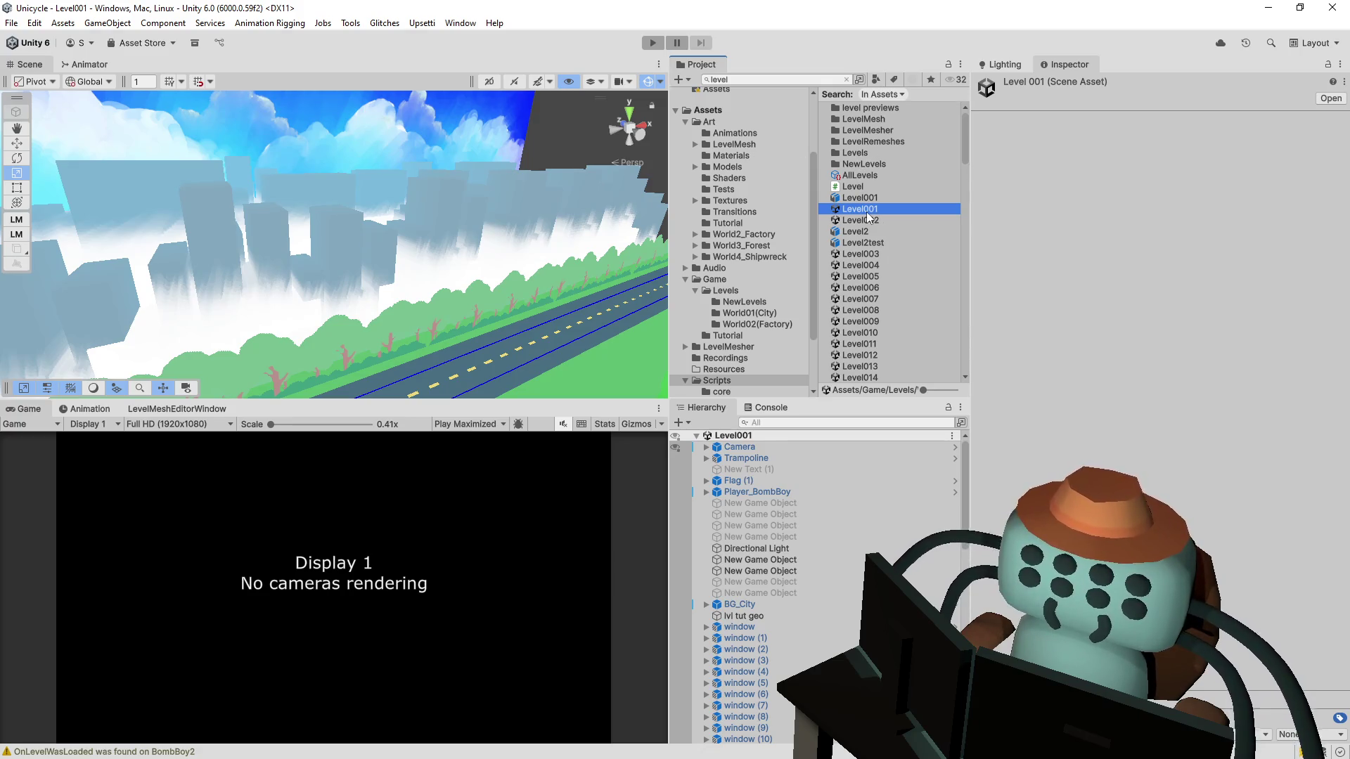
# Step: Inspect Level001's Camera, then filter the hierarchy for player and select Player_BombBoy
pyautogui.click(782, 448)
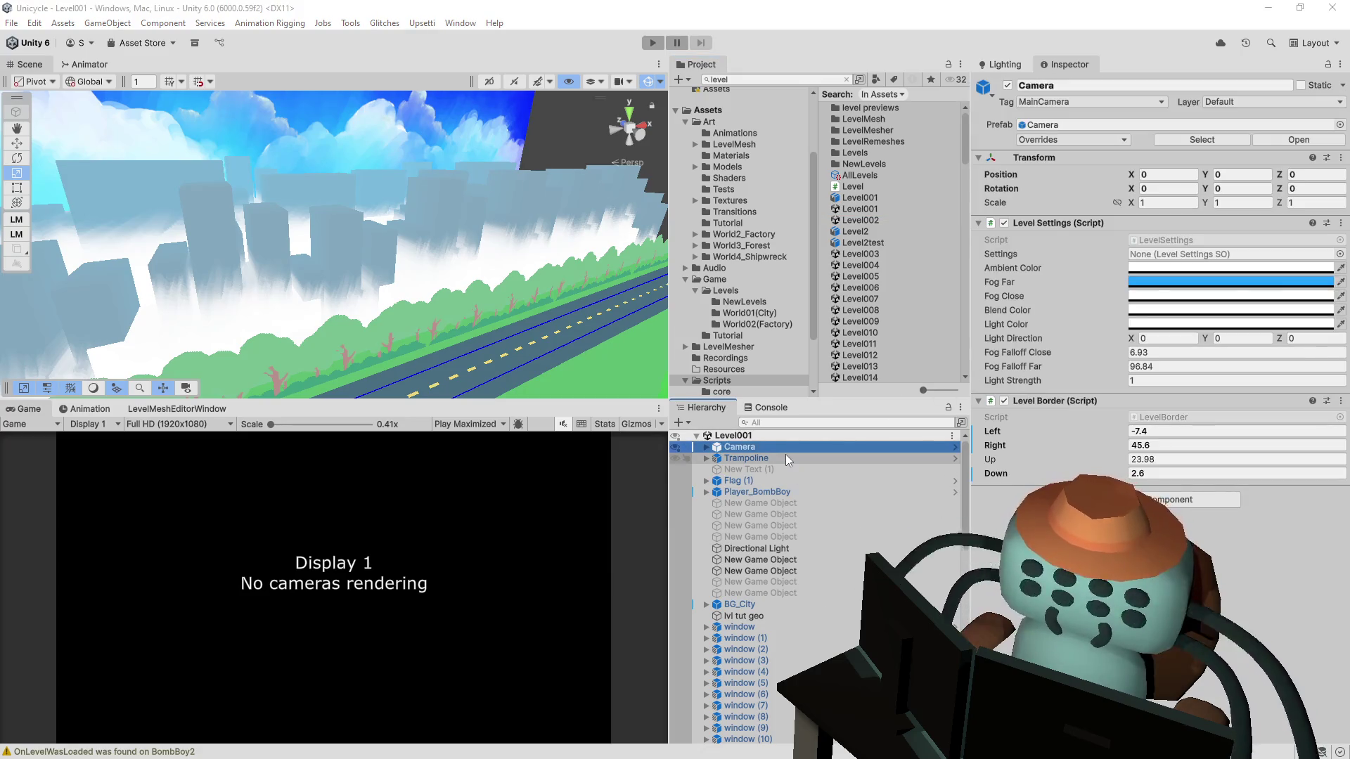
pyautogui.click(779, 423)
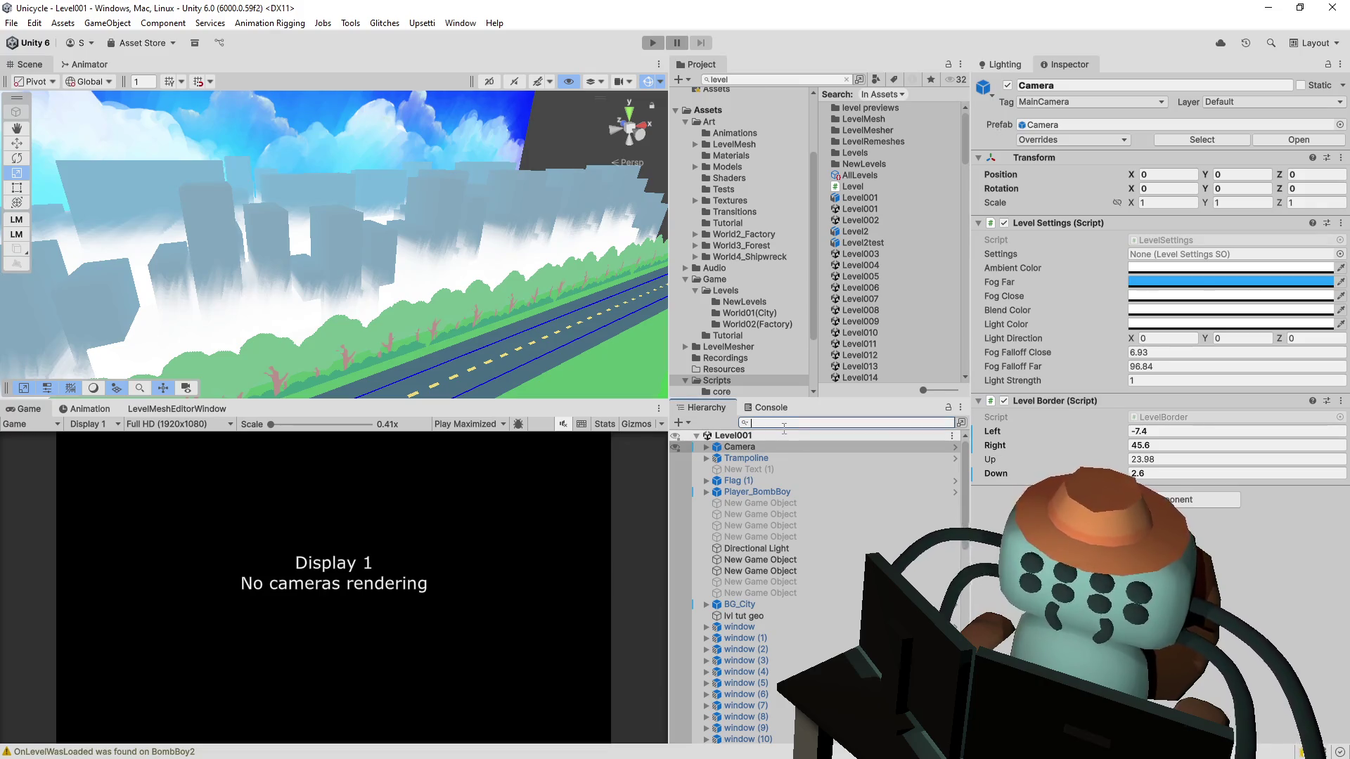
pyautogui.write('player')
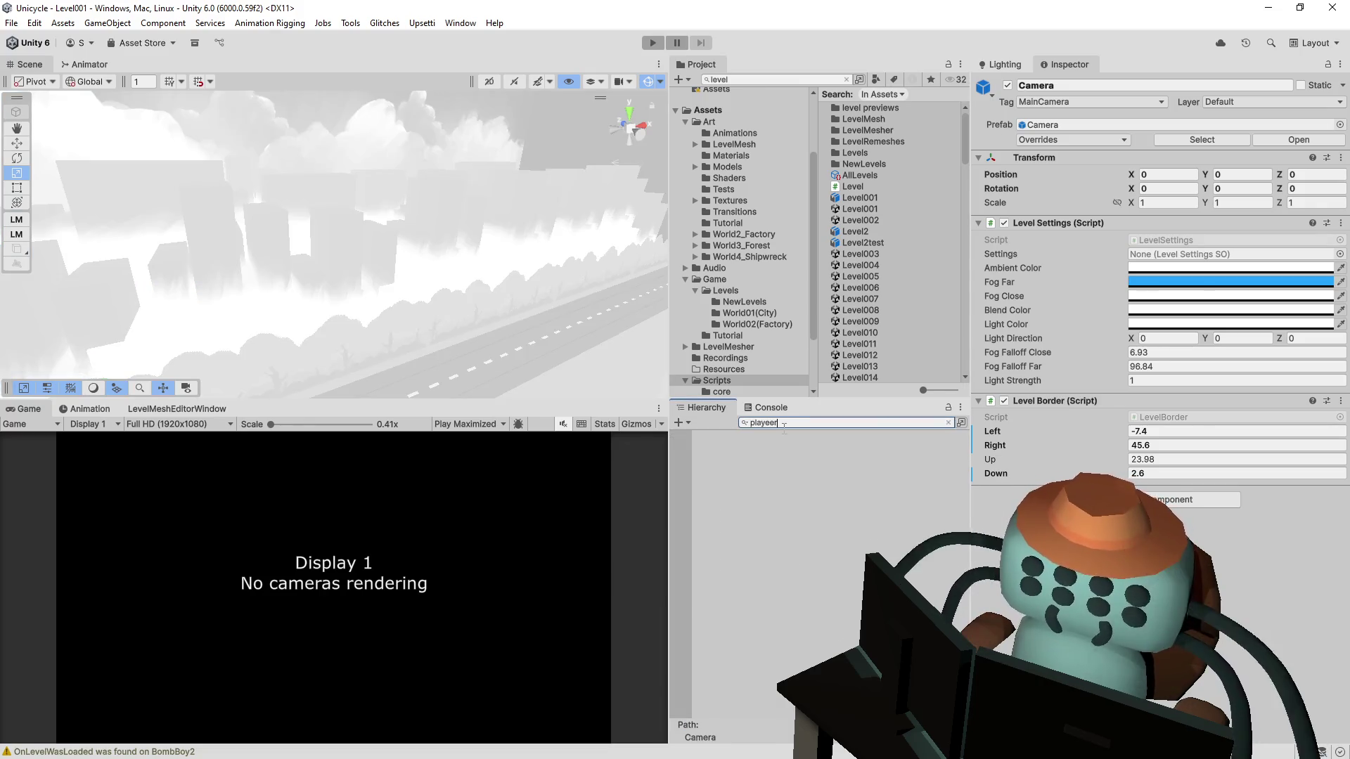
pyautogui.press('BackSpace')
pyautogui.press('BackSpace')
pyautogui.write('r')
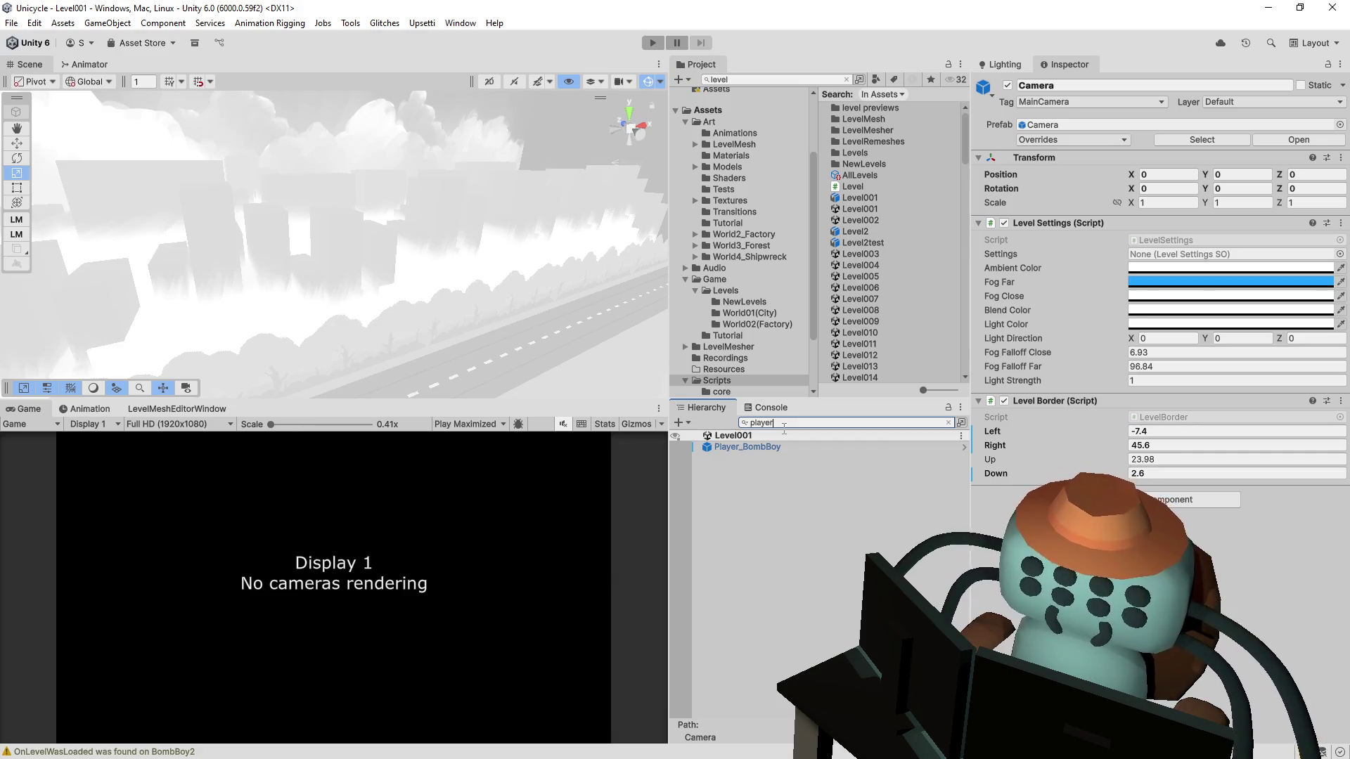
pyautogui.click(782, 447)
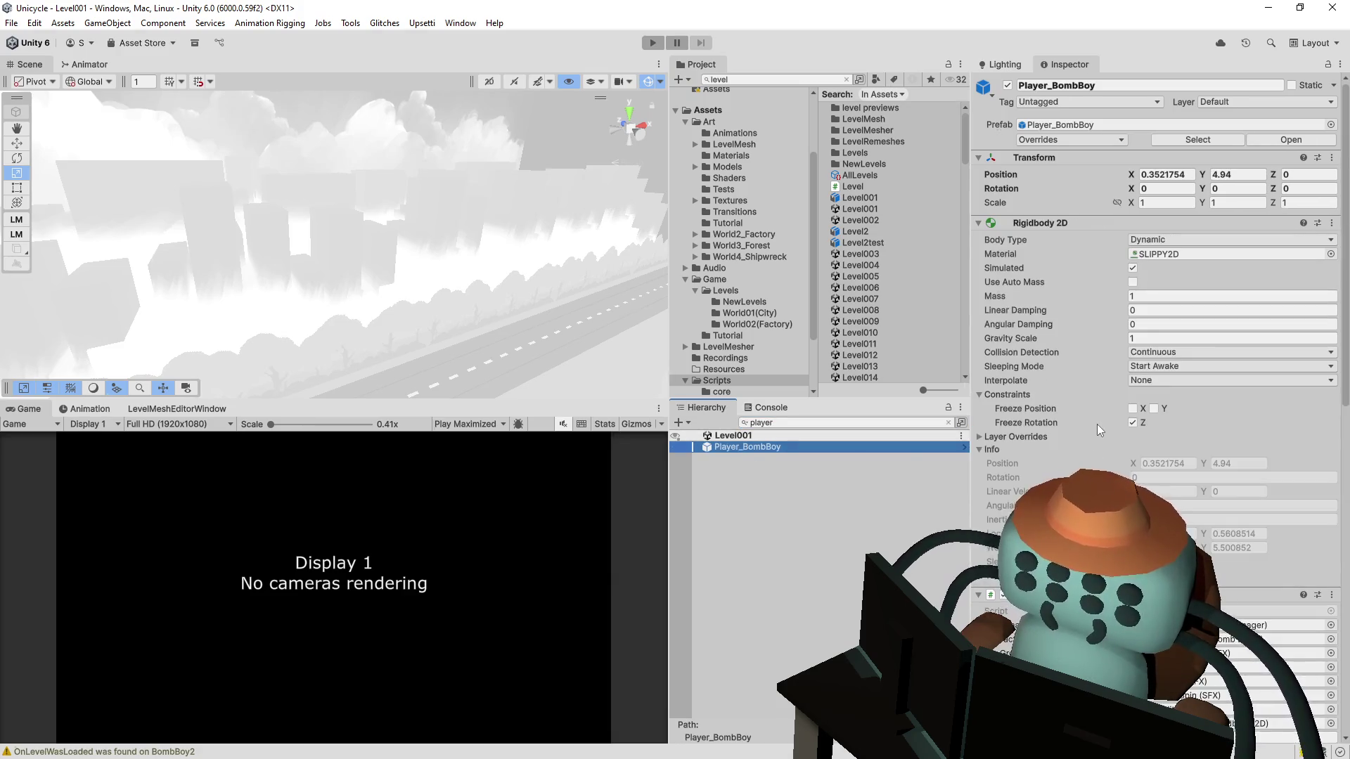
# Step: Review Player_BombBoy's components, locate its GameManager prefab, and open NewPlayer.cs in Visual Studio
pyautogui.scroll(-8, 1099, 430)
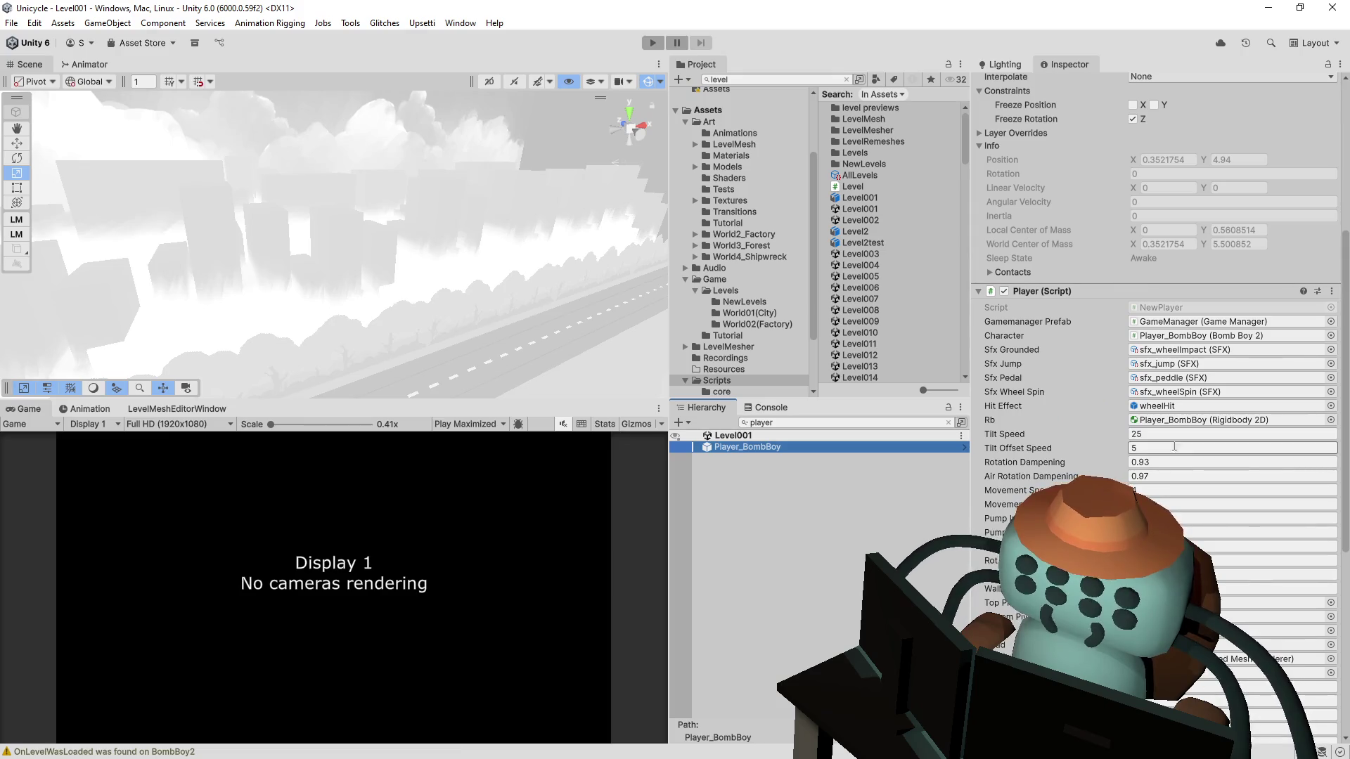
pyautogui.scroll(-1, 1173, 447)
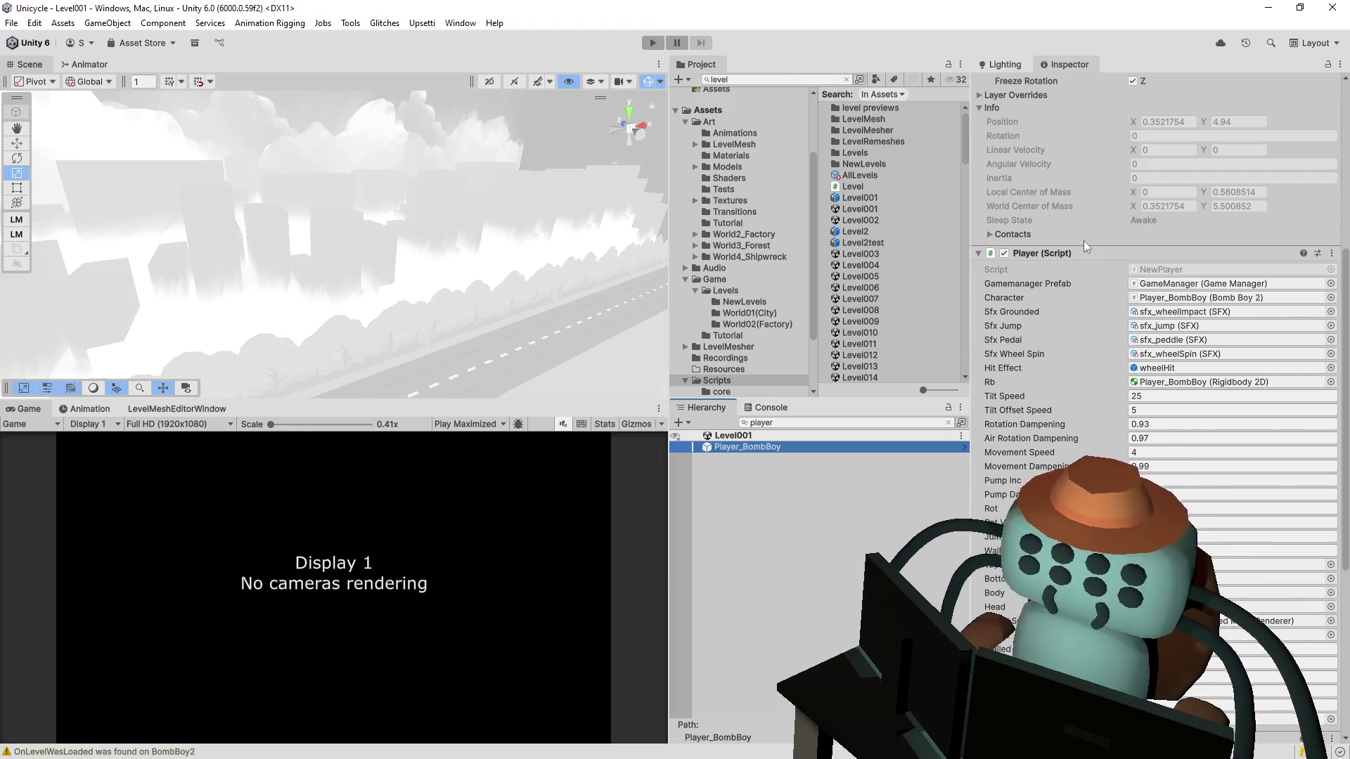
pyautogui.scroll(-5, 1077, 334)
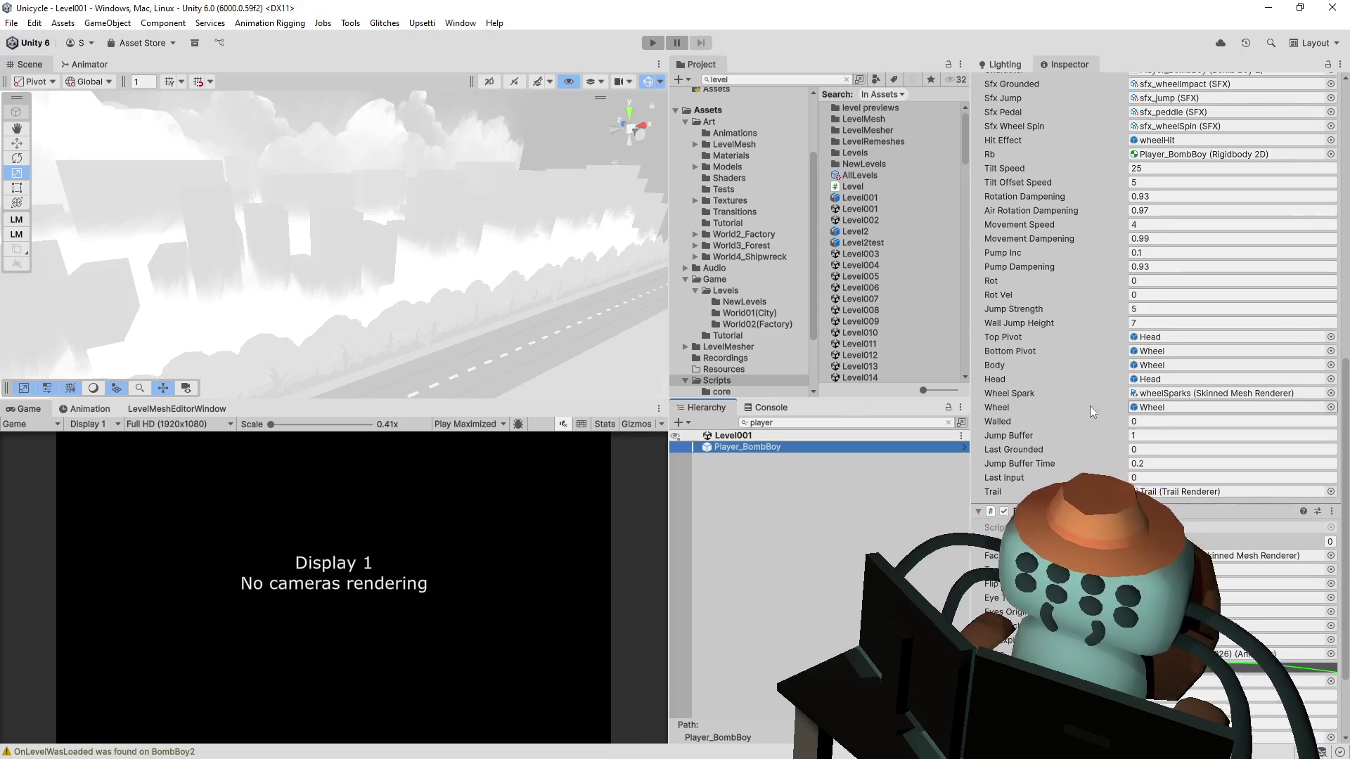
pyautogui.scroll(-3, 1102, 377)
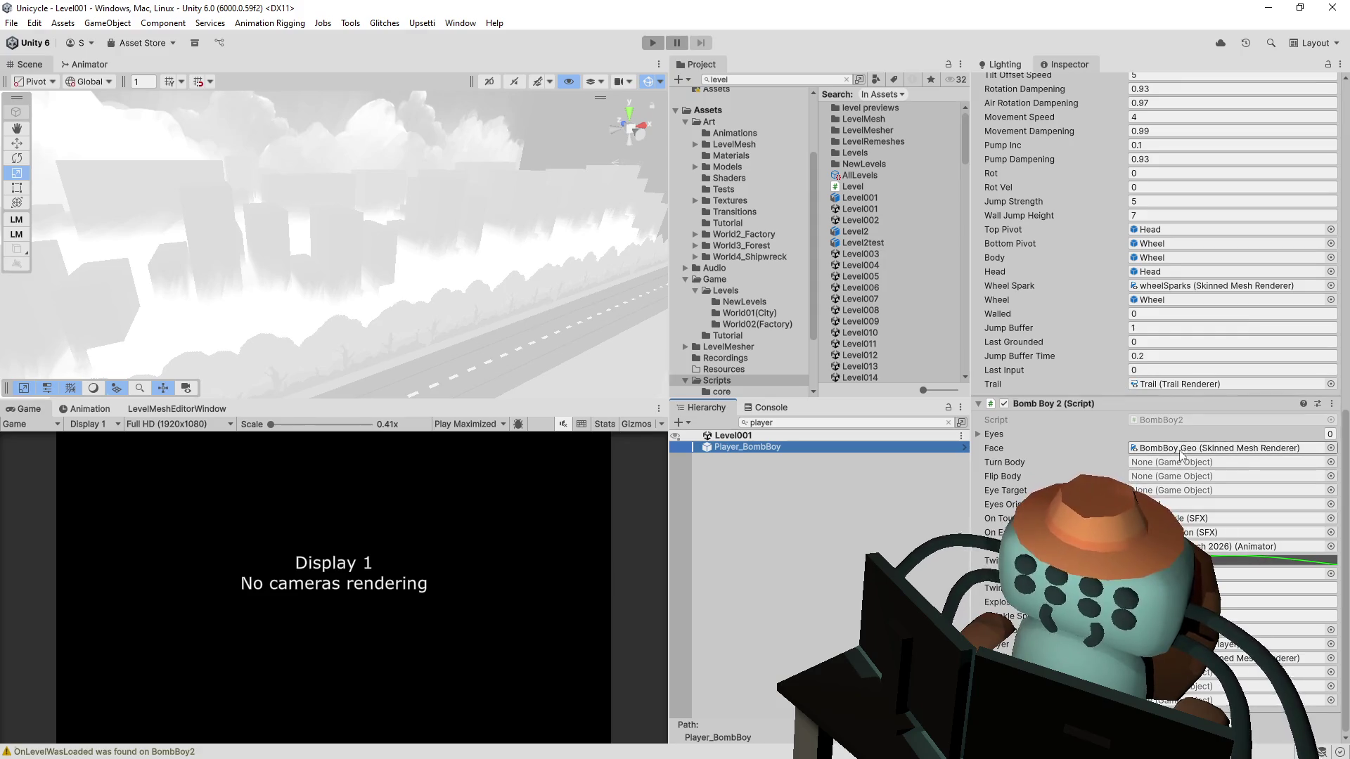
pyautogui.scroll(5, 1104, 437)
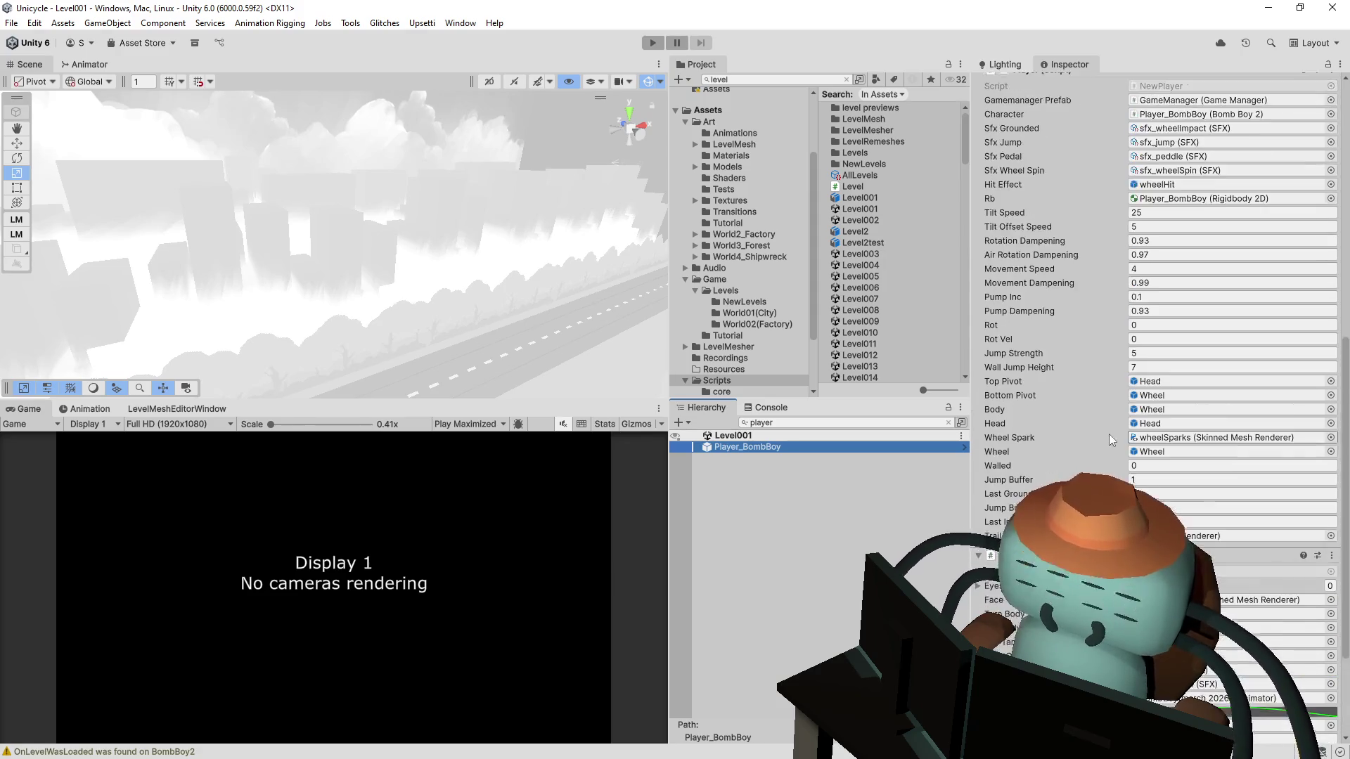
pyautogui.scroll(2, 1110, 427)
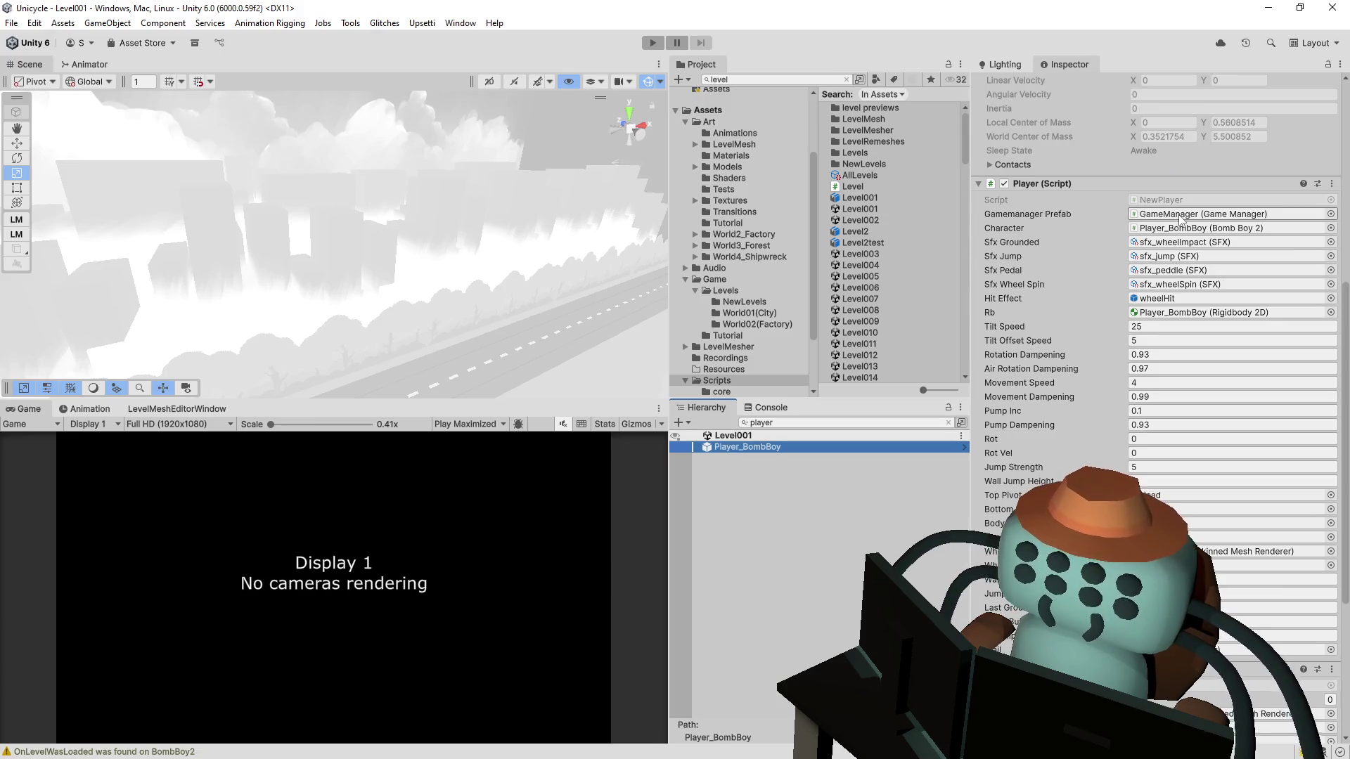
pyautogui.click(1166, 215)
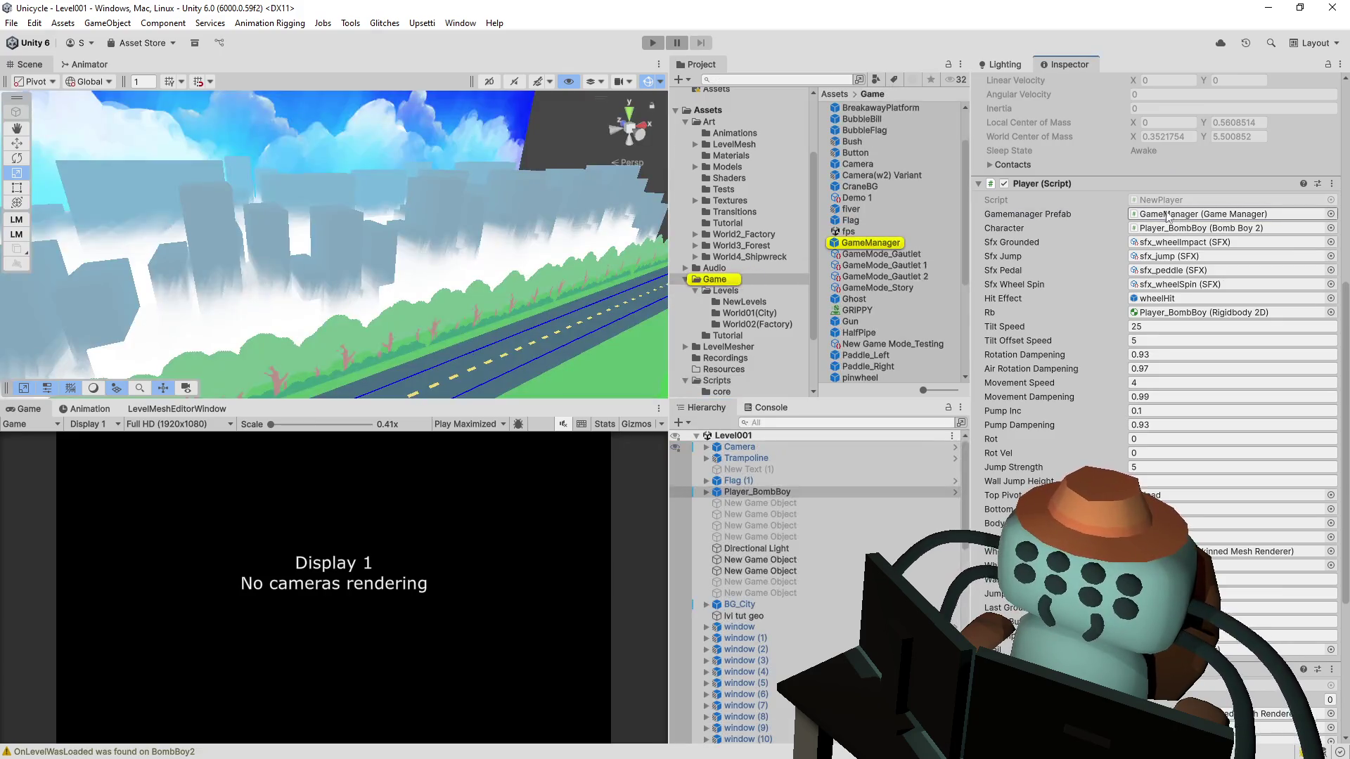
pyautogui.doubleClick(1213, 197)
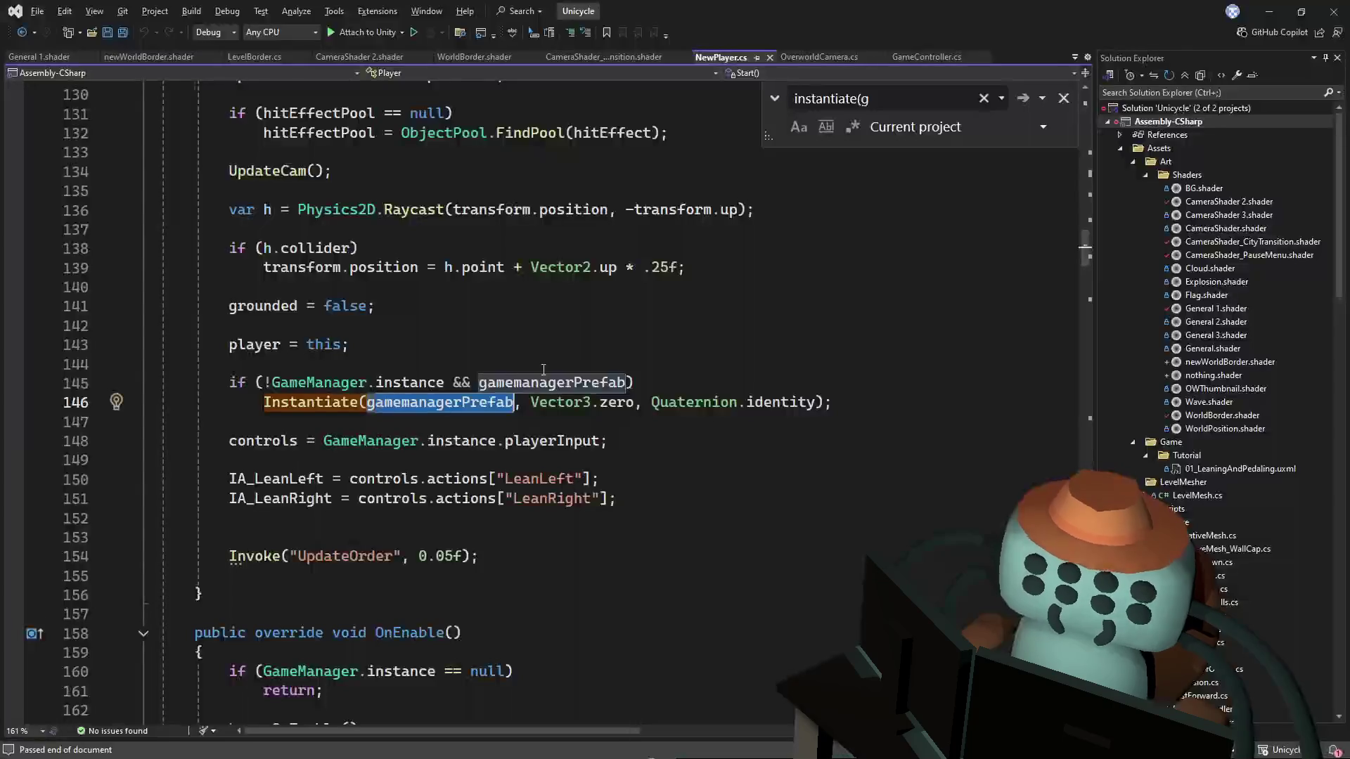
# Step: Look up the UpdateCam method definition from its call and come back
pyautogui.scroll(3, 482, 361)
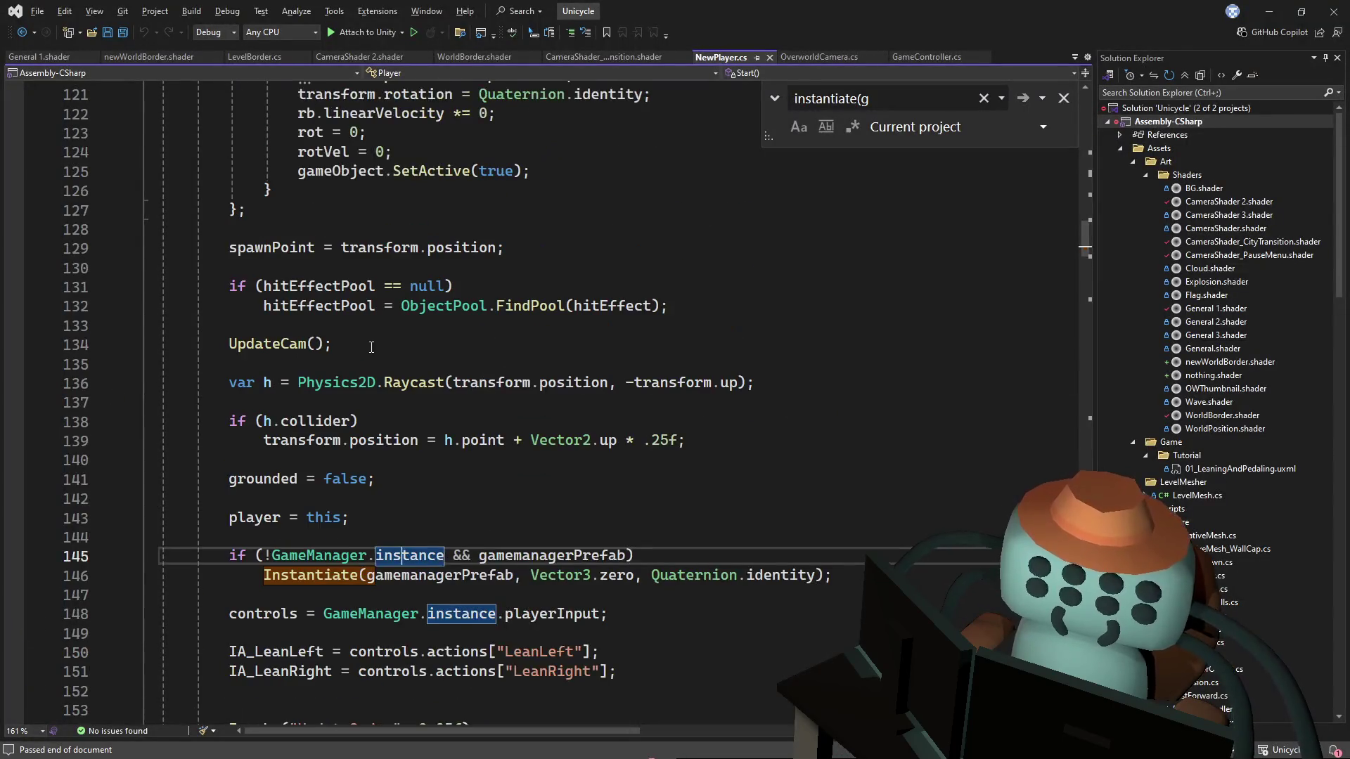
pyautogui.click(333, 344)
pyautogui.keyDown('ctrl'); pyautogui.click(268, 349); pyautogui.keyUp('ctrl')
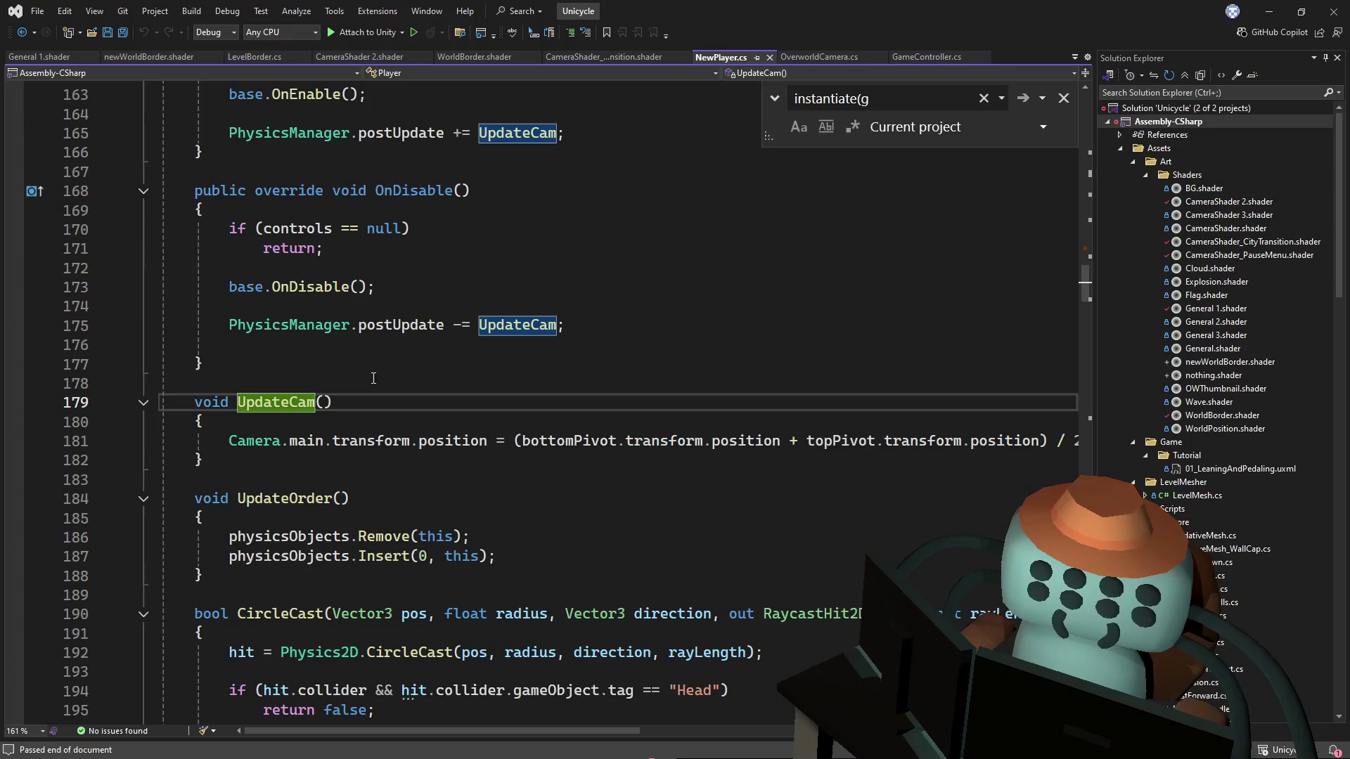
pyautogui.hotkey('ctrl', '-')
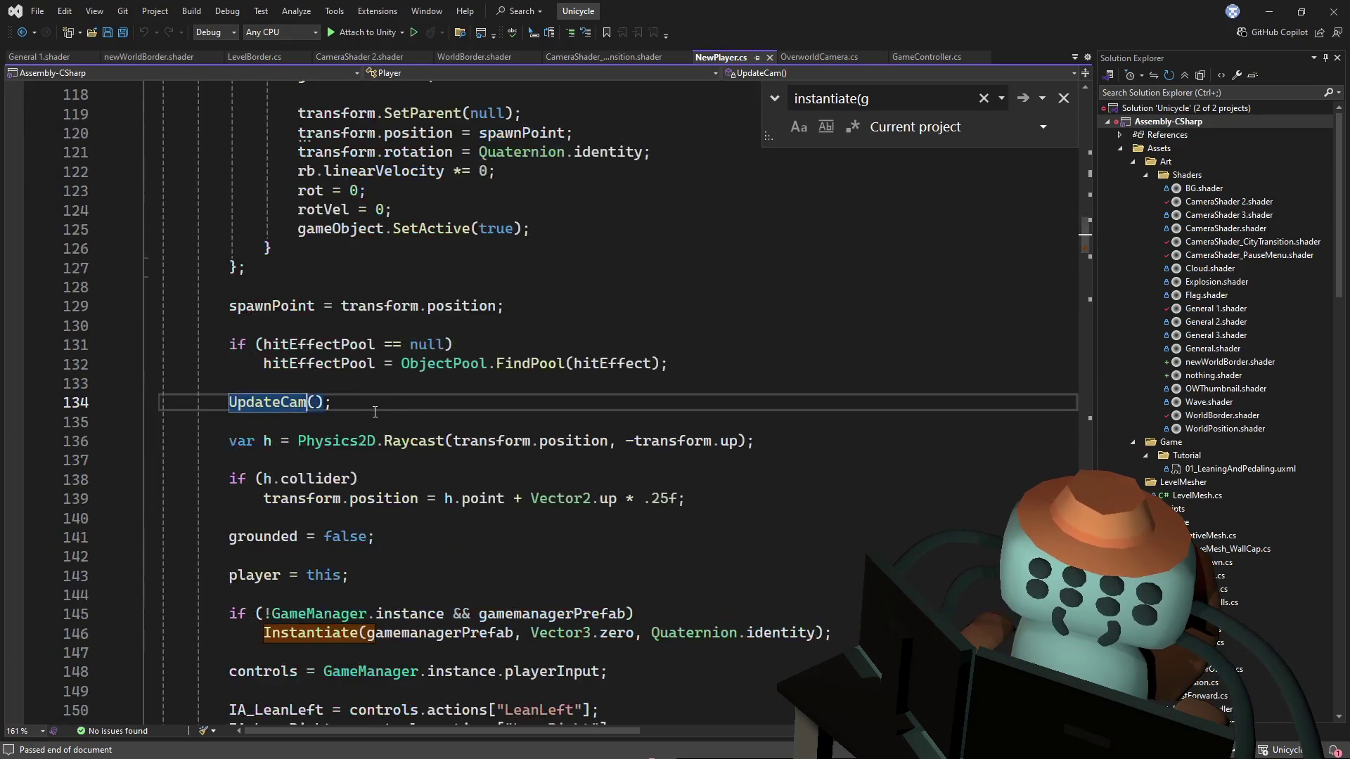
pyautogui.scroll(-1, 383, 372)
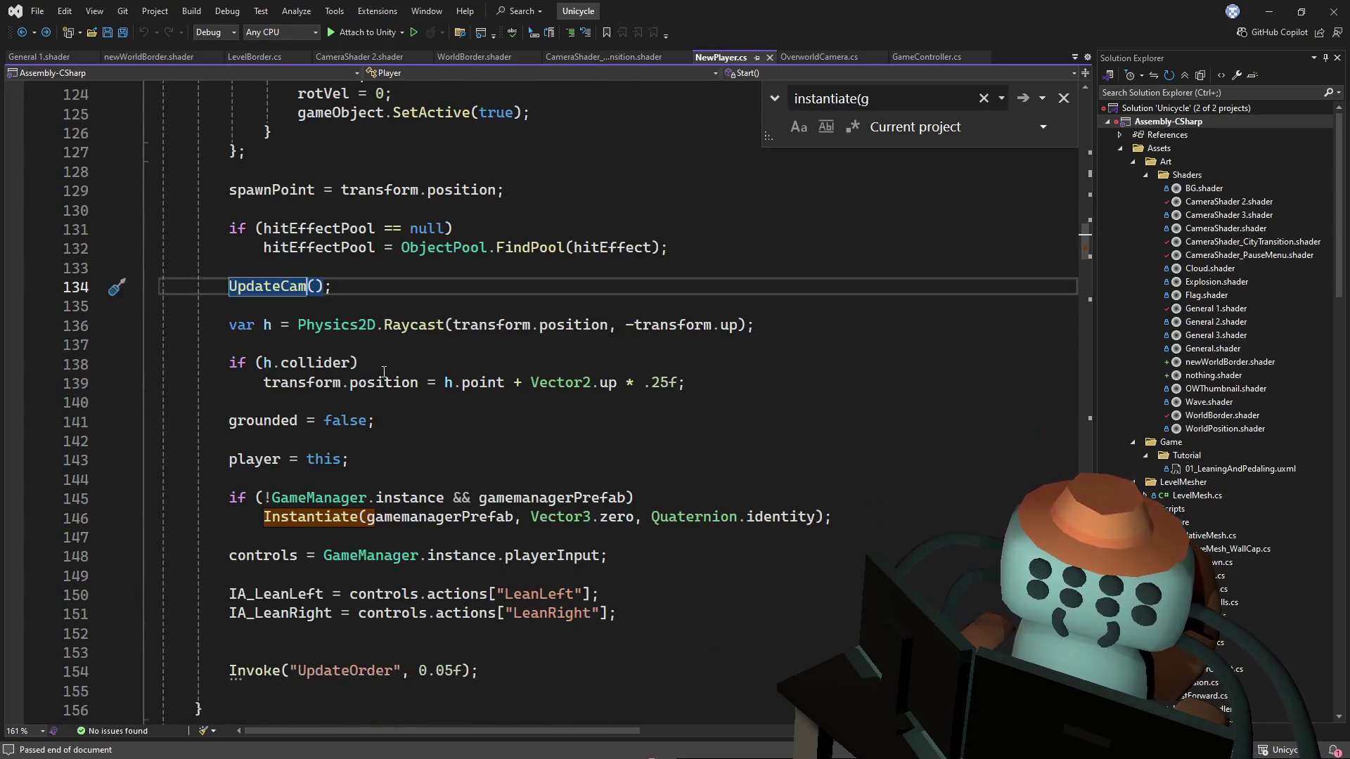
# Step: Cut the GameManager prefab instantiation check from lines 145–146
pyautogui.moveTo(900, 520); pyautogui.dragTo(896, 465)
pyautogui.hotkey('ctrl', 'c')
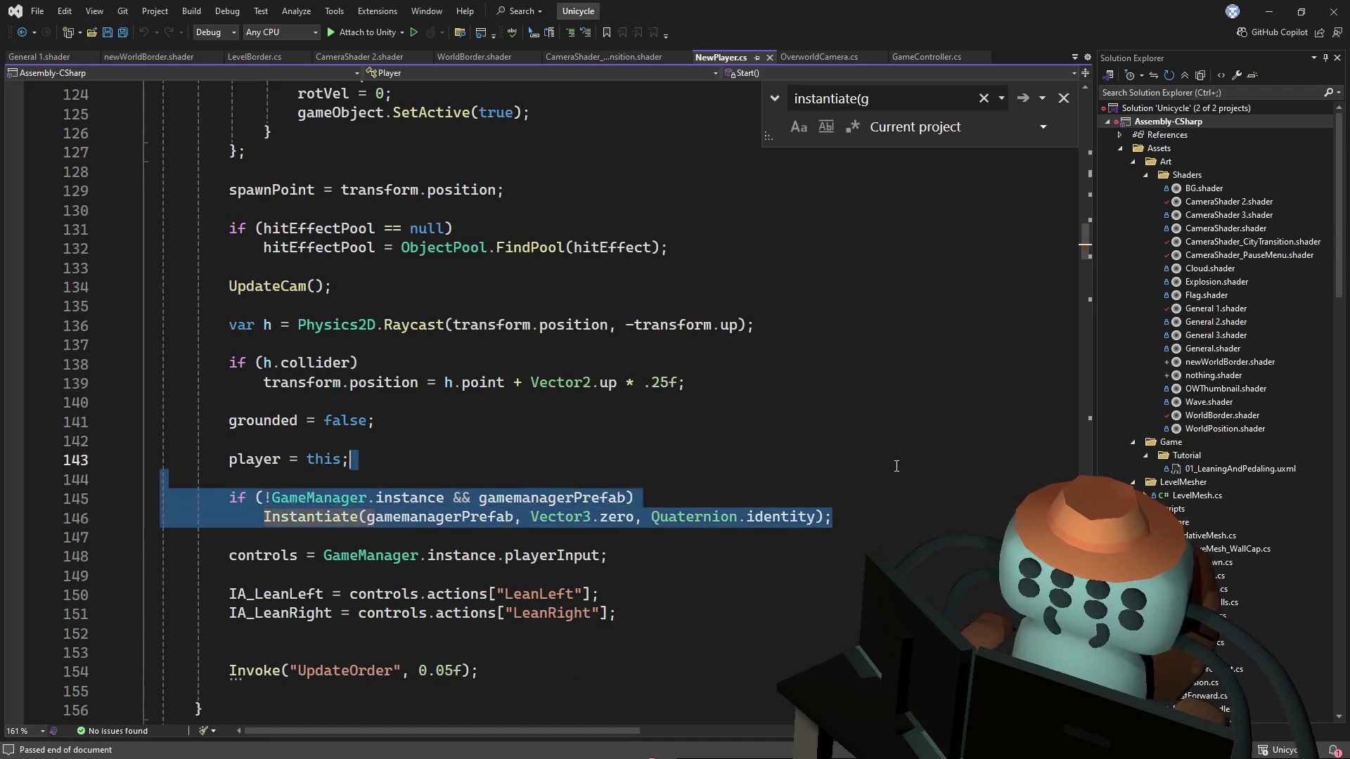
pyautogui.press('Delete')
pyautogui.moveTo(1089, 250); pyautogui.dragTo(1083, 199)
pyautogui.click(914, 224)
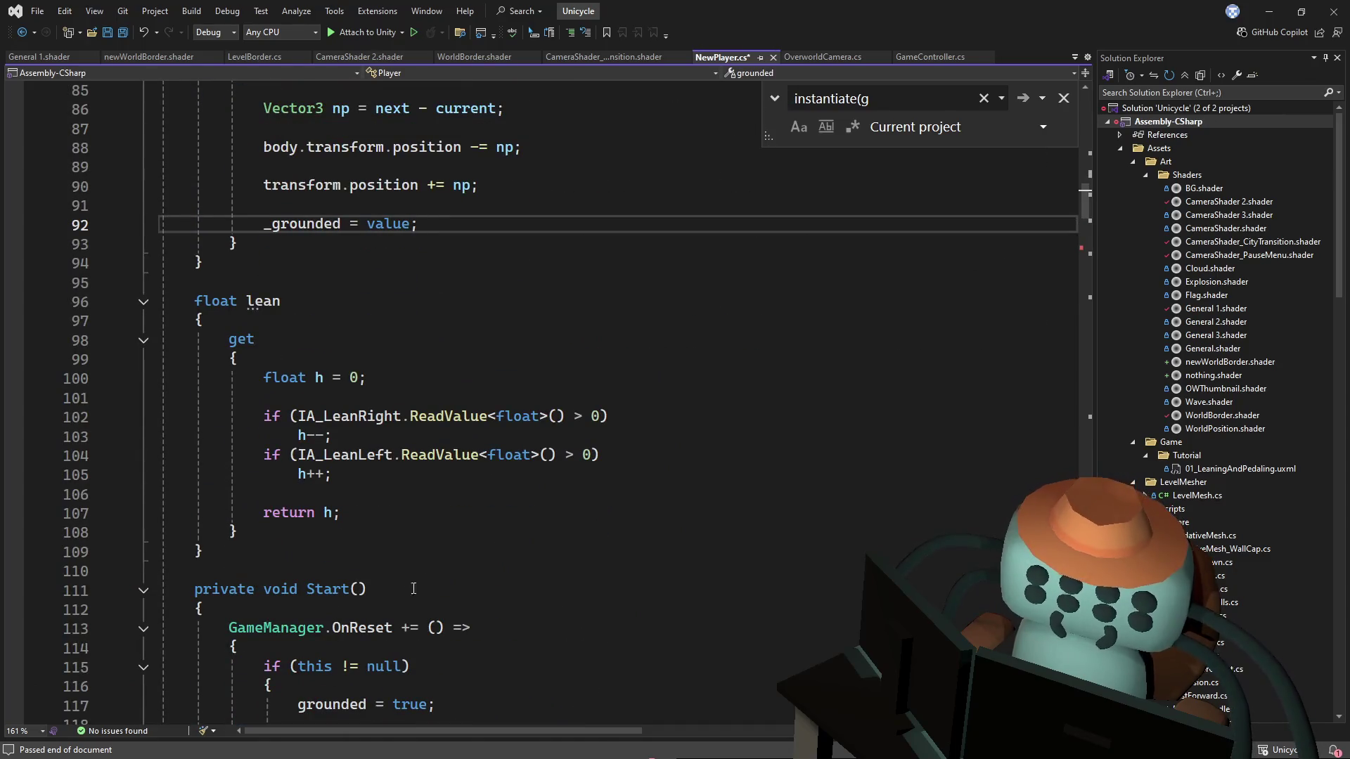
pyautogui.scroll(-11, 413, 588)
pyautogui.scroll(2, 472, 537)
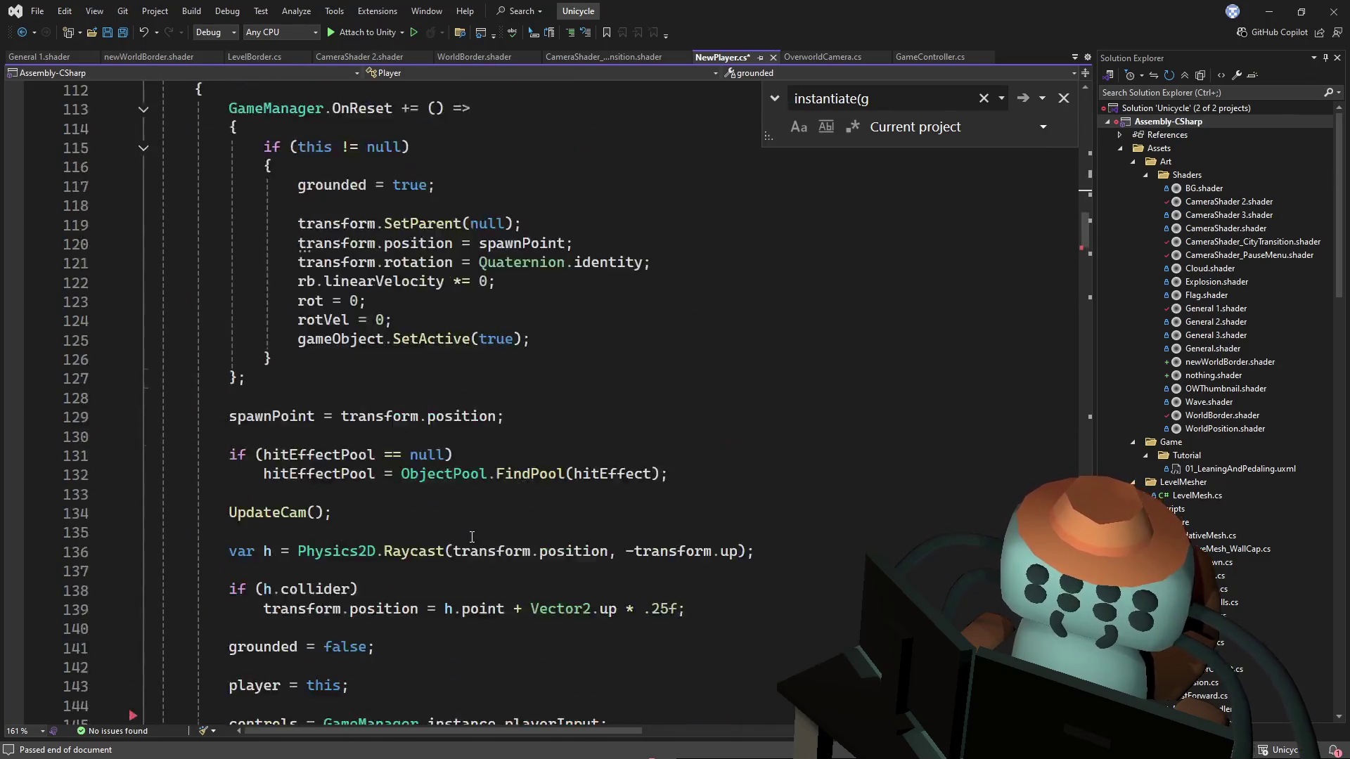
pyautogui.scroll(5, 471, 537)
# Step: Paste the check at the very top of Start() and save NewPlayer.cs
pyautogui.click(501, 383)
pyautogui.hotkey('ctrl', 'v')
pyautogui.press('Return')
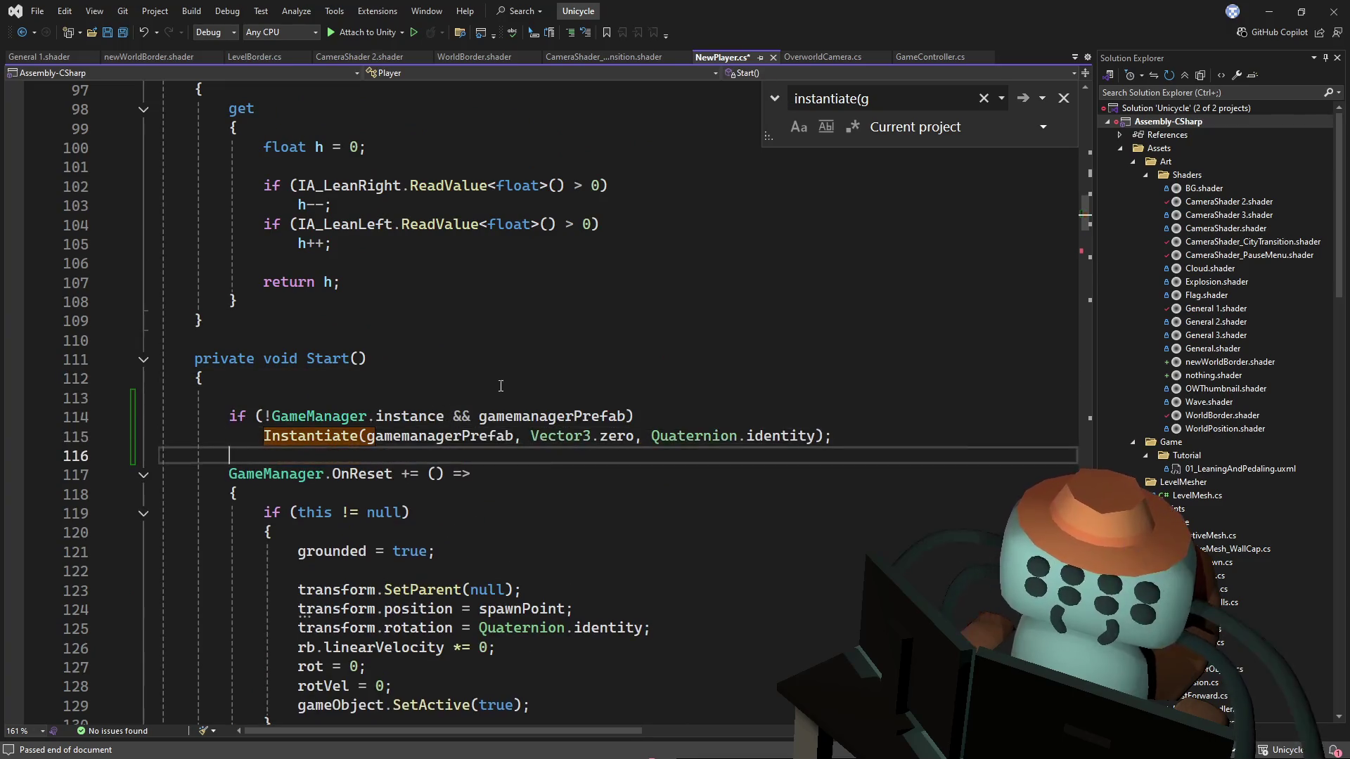
pyautogui.click(501, 383)
pyautogui.hotkey('ctrl', 's')
pyautogui.hotkey('alt', 'Tab')
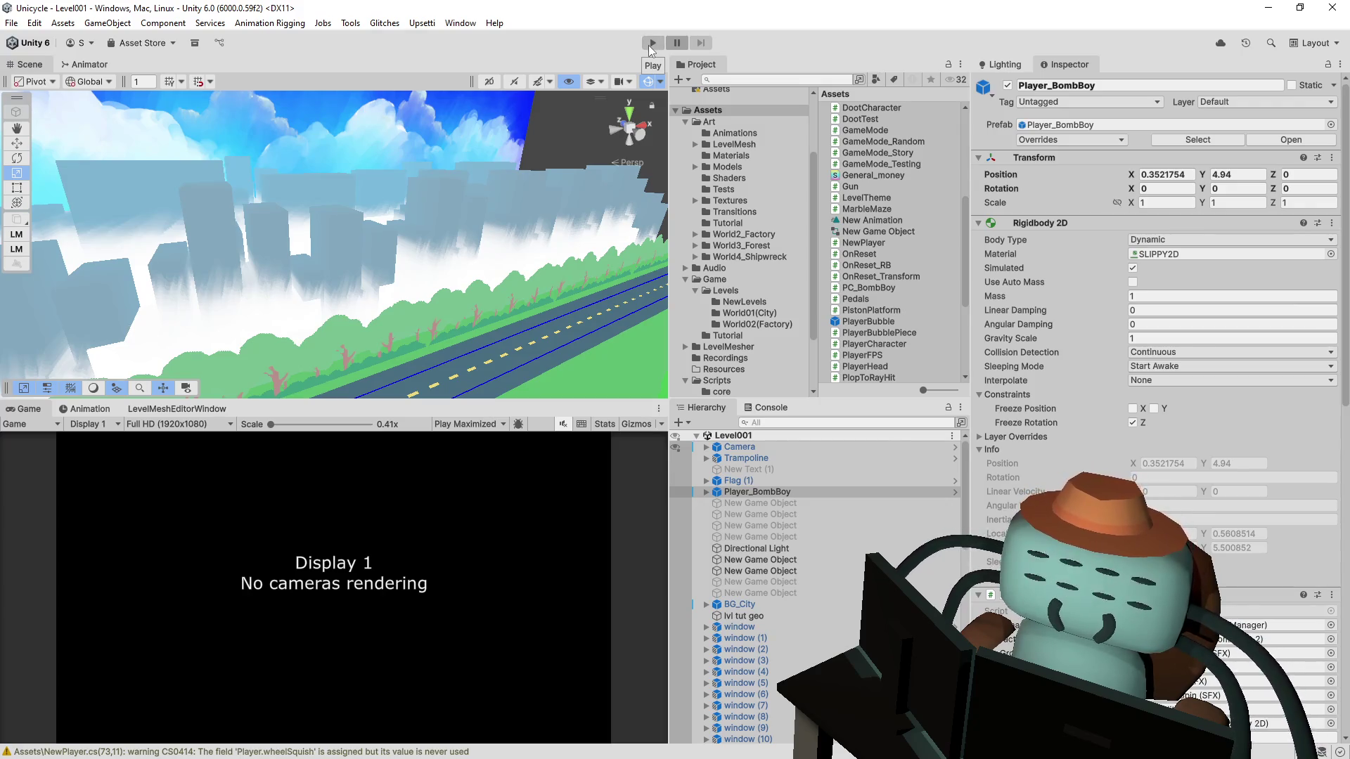
# Step: Playtest Level001, riding right through Moving and Jumping and flipping toward Limbo
pyautogui.click(650, 45)
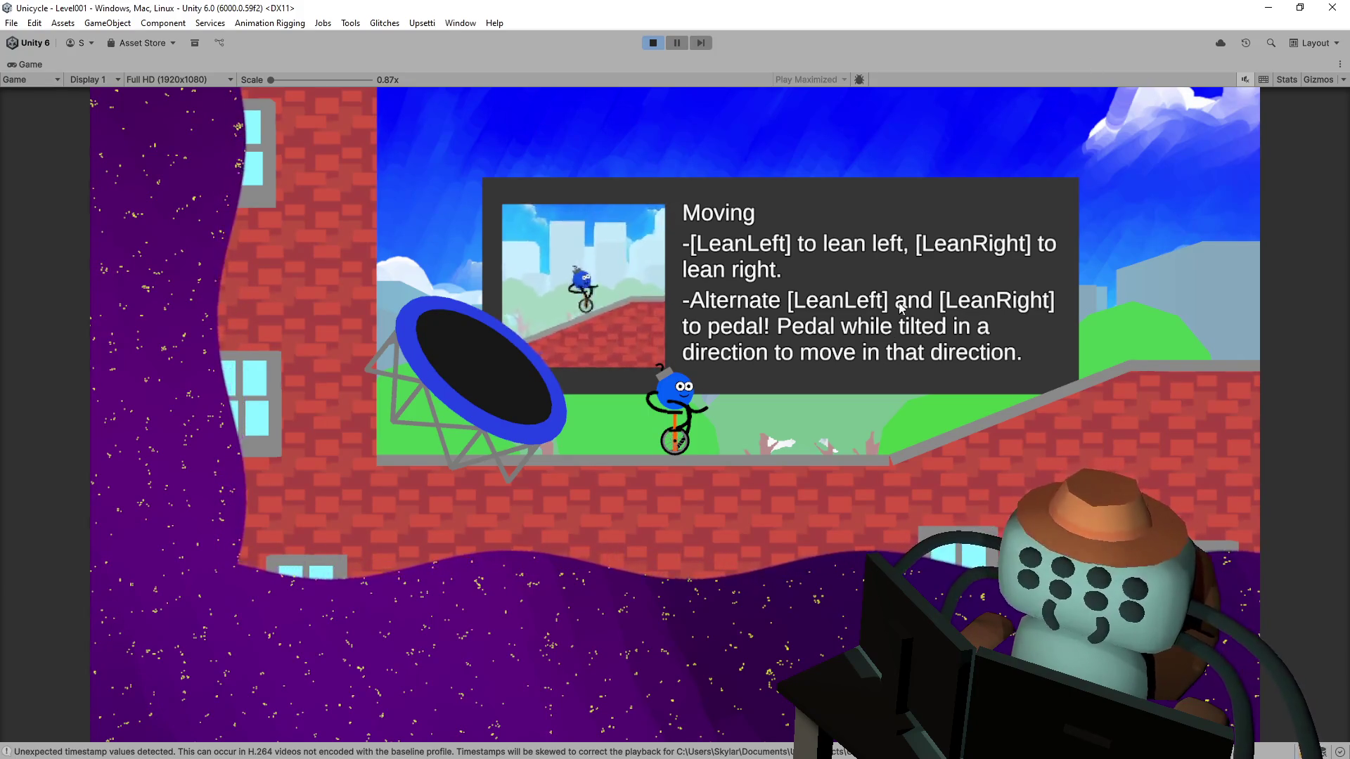
pyautogui.press('Left')
pyautogui.press('Right')
pyautogui.press('Left')
pyautogui.press('Right')
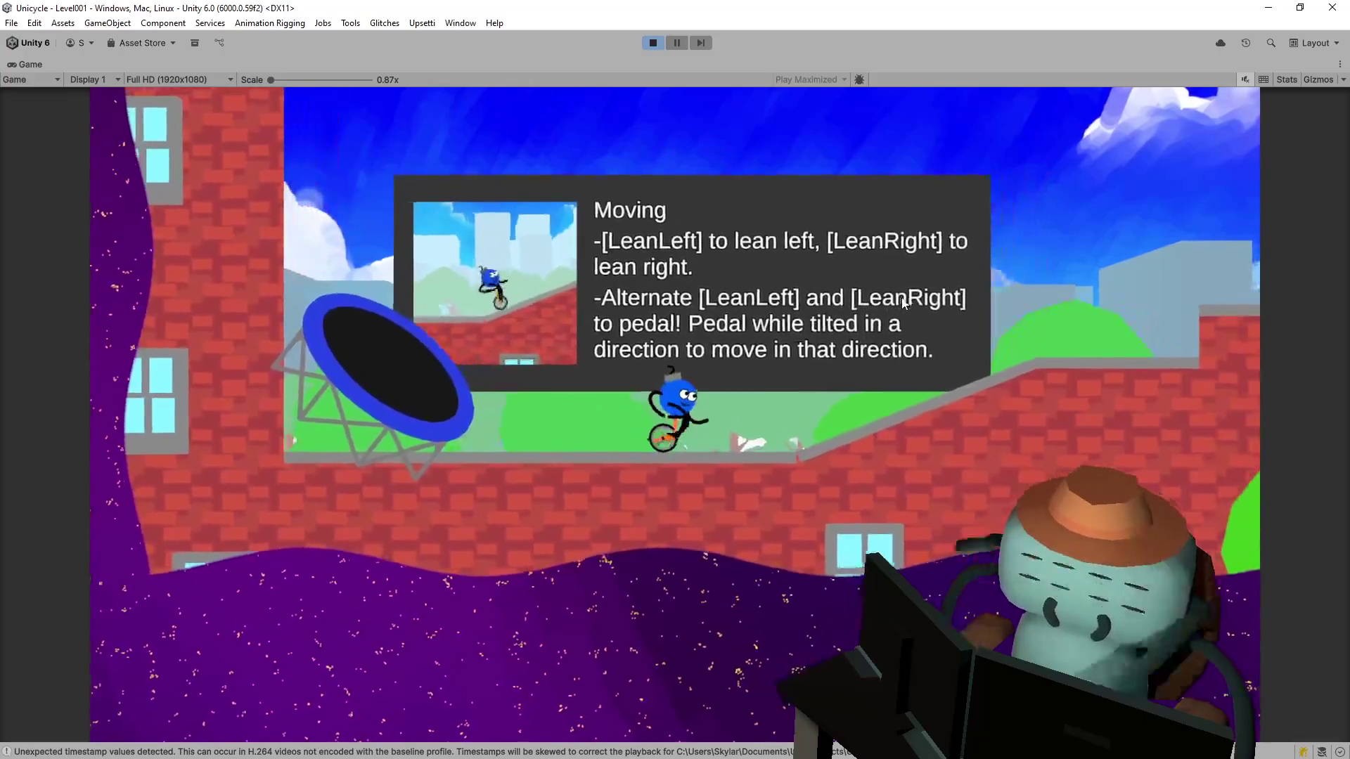
pyautogui.press('Left')
pyautogui.press('Right')
pyautogui.press('Left')
pyautogui.press('Right')
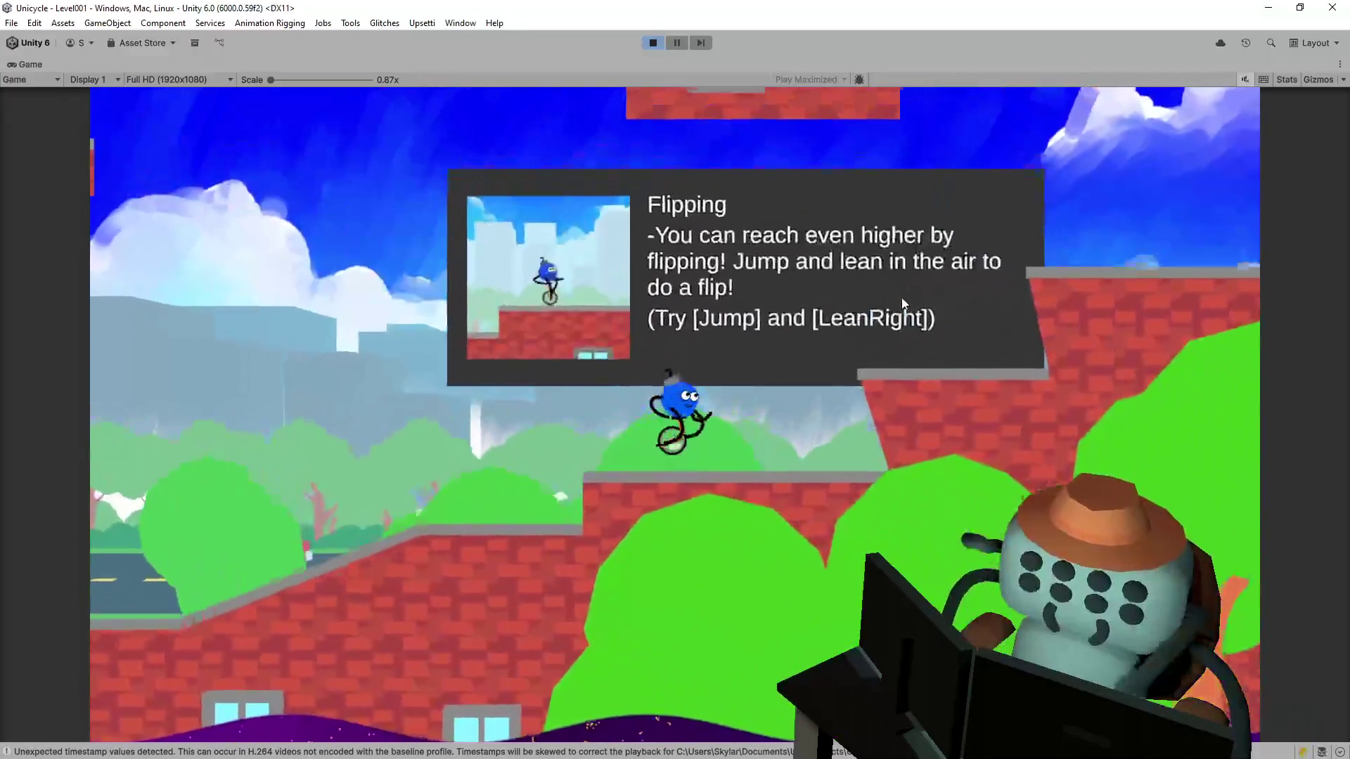
pyautogui.press('space')
pyautogui.press('Left')
pyautogui.press('Right')
pyautogui.press('Left')
pyautogui.press('Right')
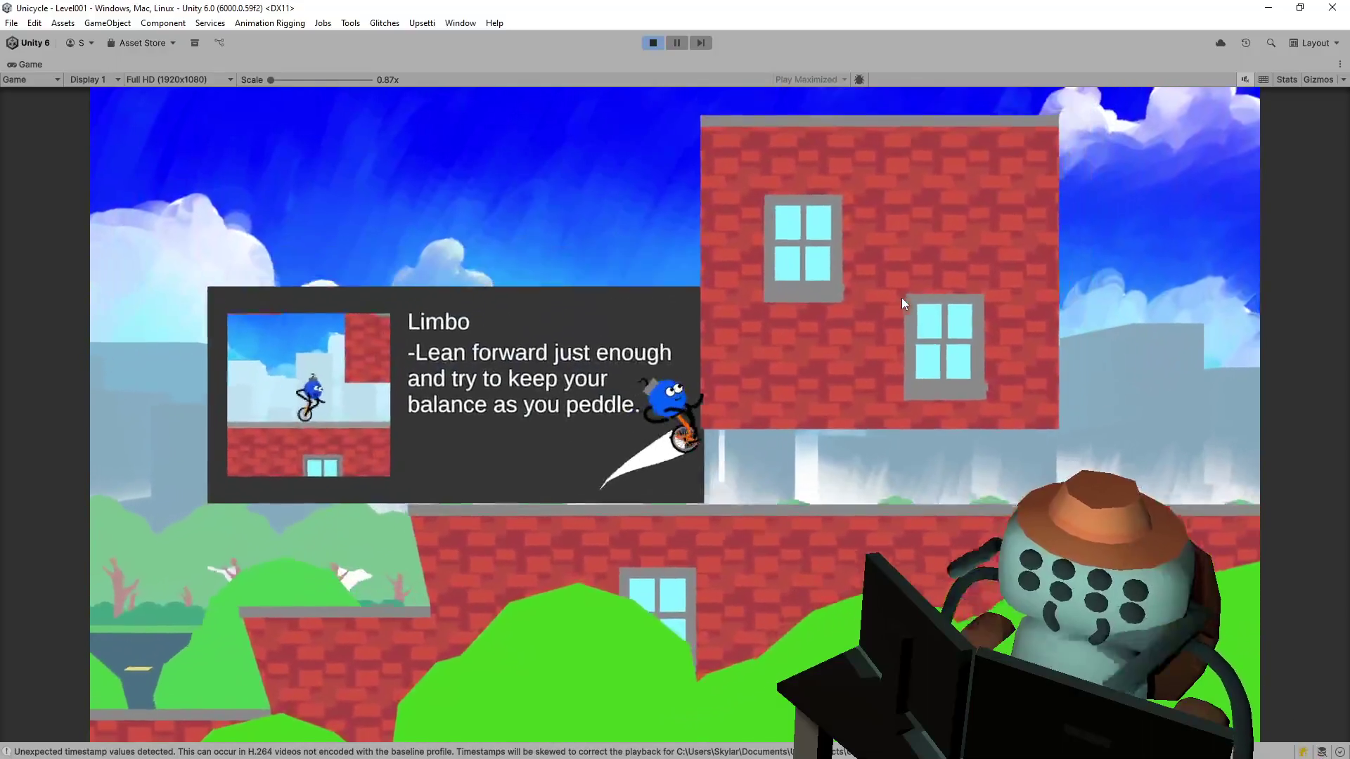
# Step: Ride back left, bounce off the trampoline onto the Flipping platform, then stop playing
pyautogui.press('Left')
pyautogui.press('Right')
pyautogui.press('Left')
pyautogui.press('Right')
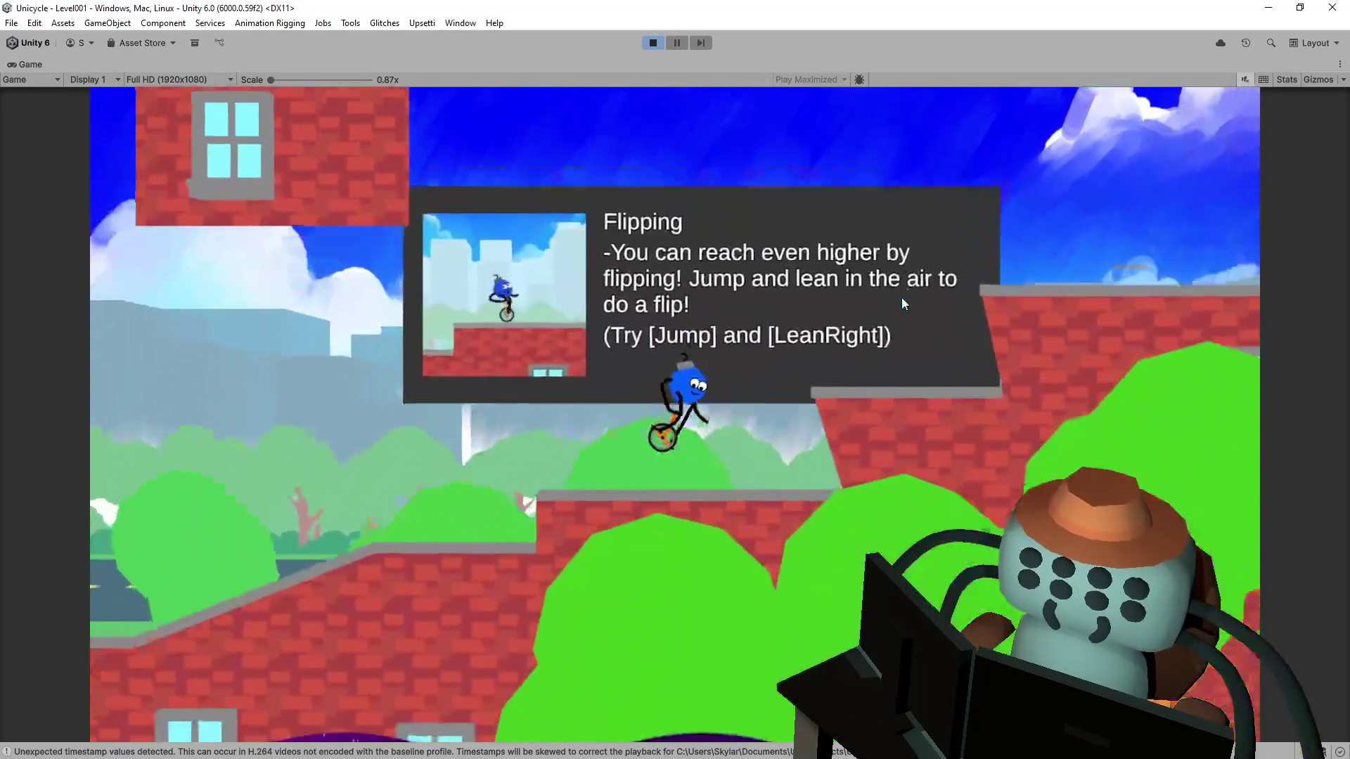
pyautogui.press('Left')
pyautogui.press('Right')
pyautogui.press('Left')
pyautogui.press('Right')
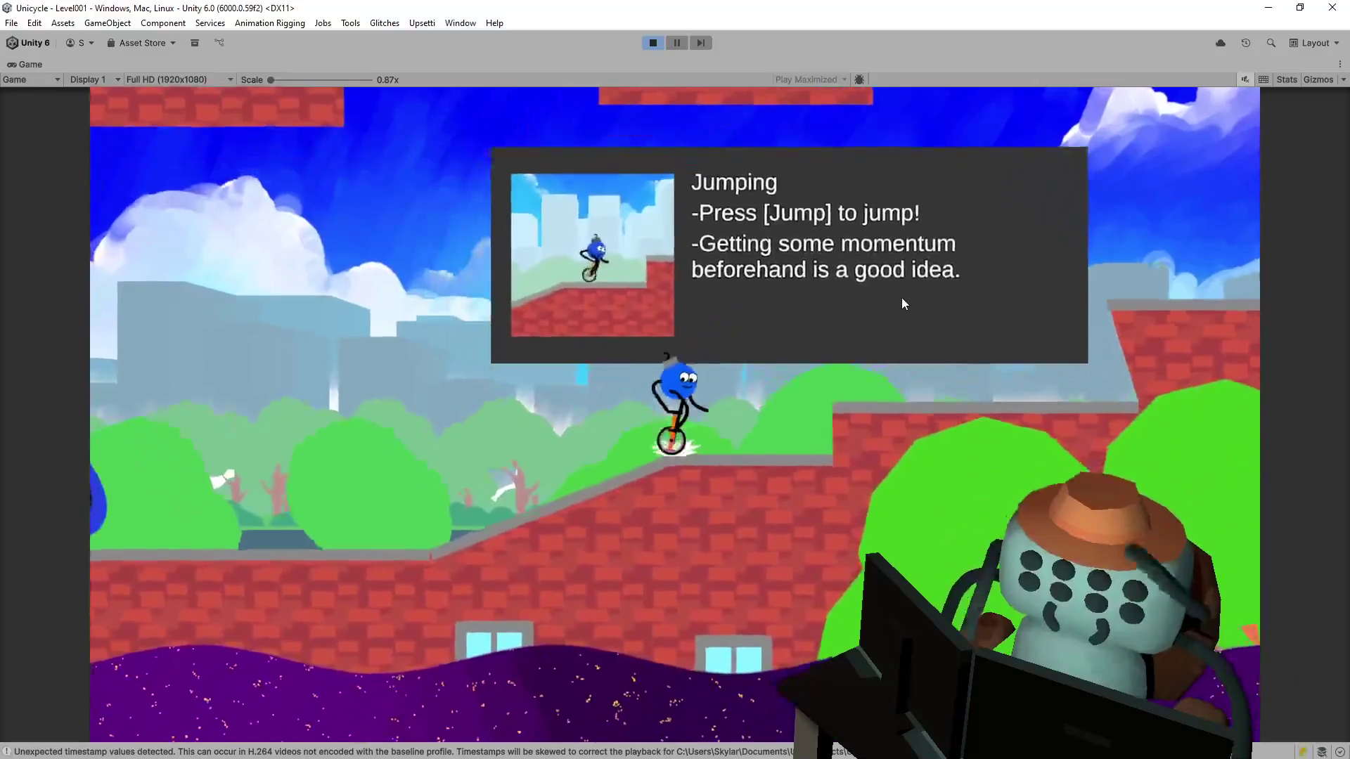
pyautogui.press('Left')
pyautogui.press('Right')
pyautogui.press('Left')
pyautogui.press('Right')
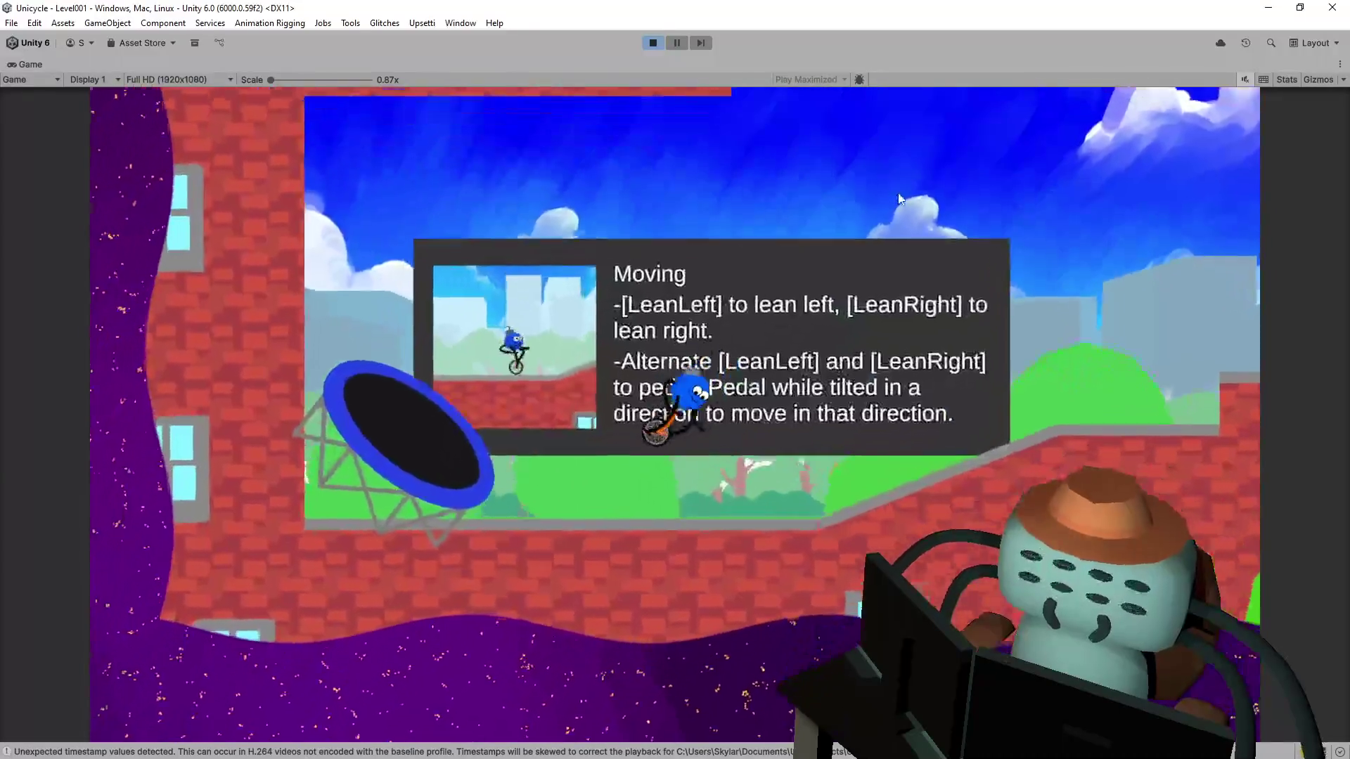
pyautogui.press('Left')
pyautogui.press('Right')
pyautogui.press('Left')
pyautogui.press('Right')
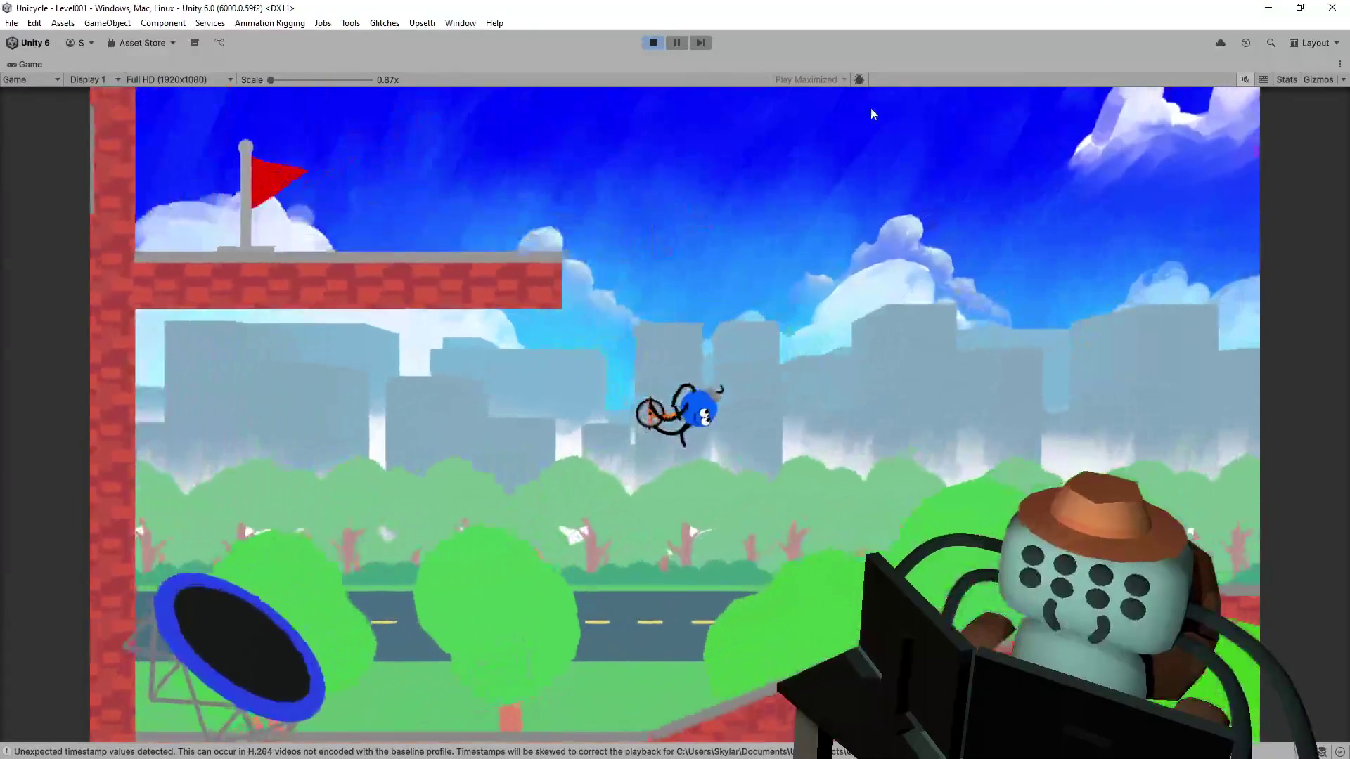
pyautogui.press('Left')
pyautogui.press('Right')
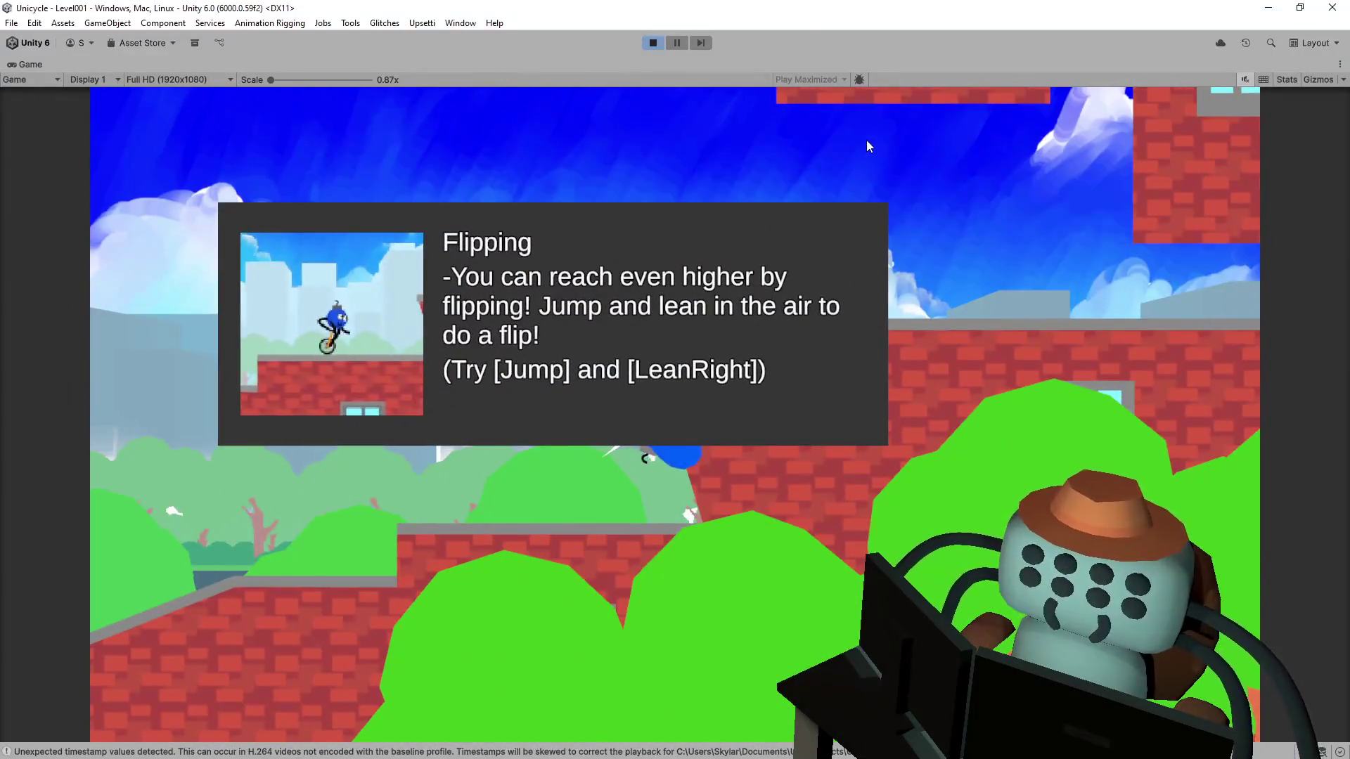
pyautogui.click(653, 43)
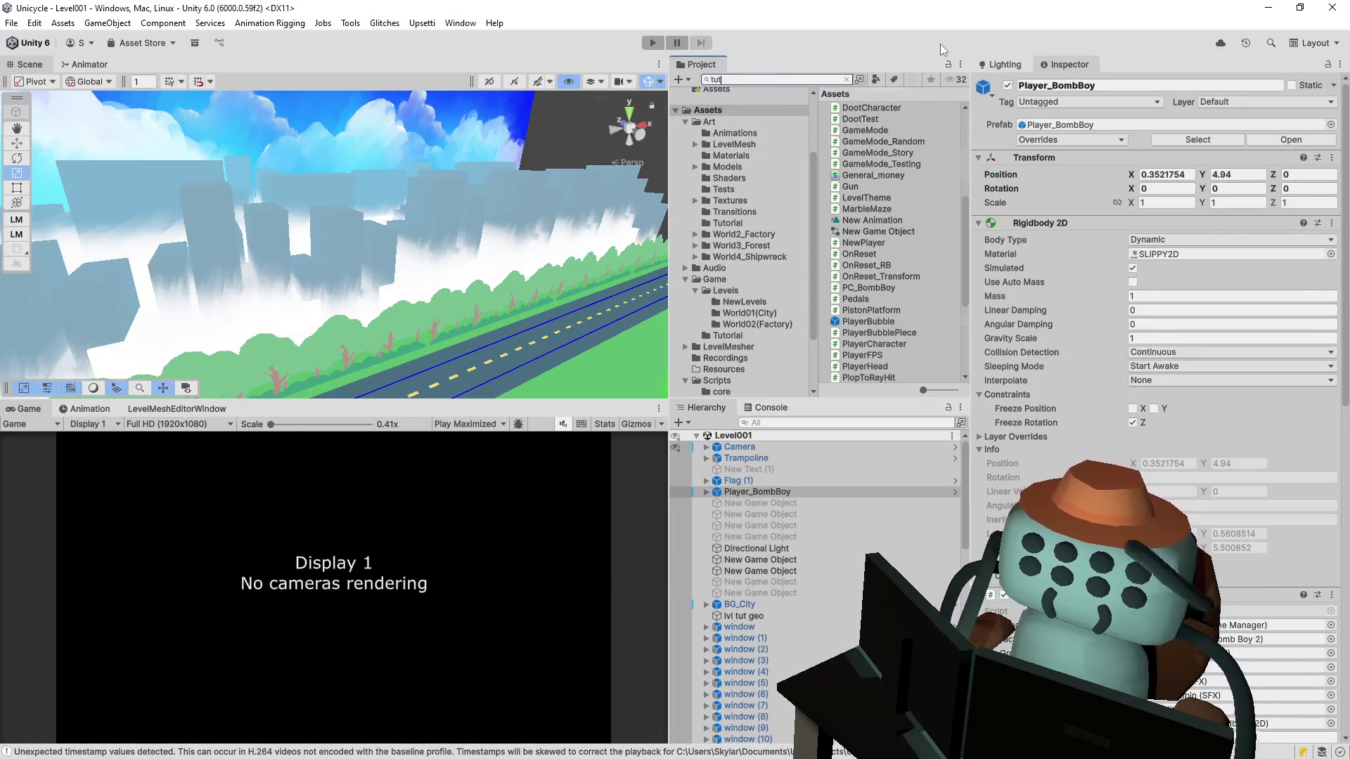
# Step: Find and open the Leveltut01 scene via a 'tut01' Project search and enter Play mode
pyautogui.write('tut')
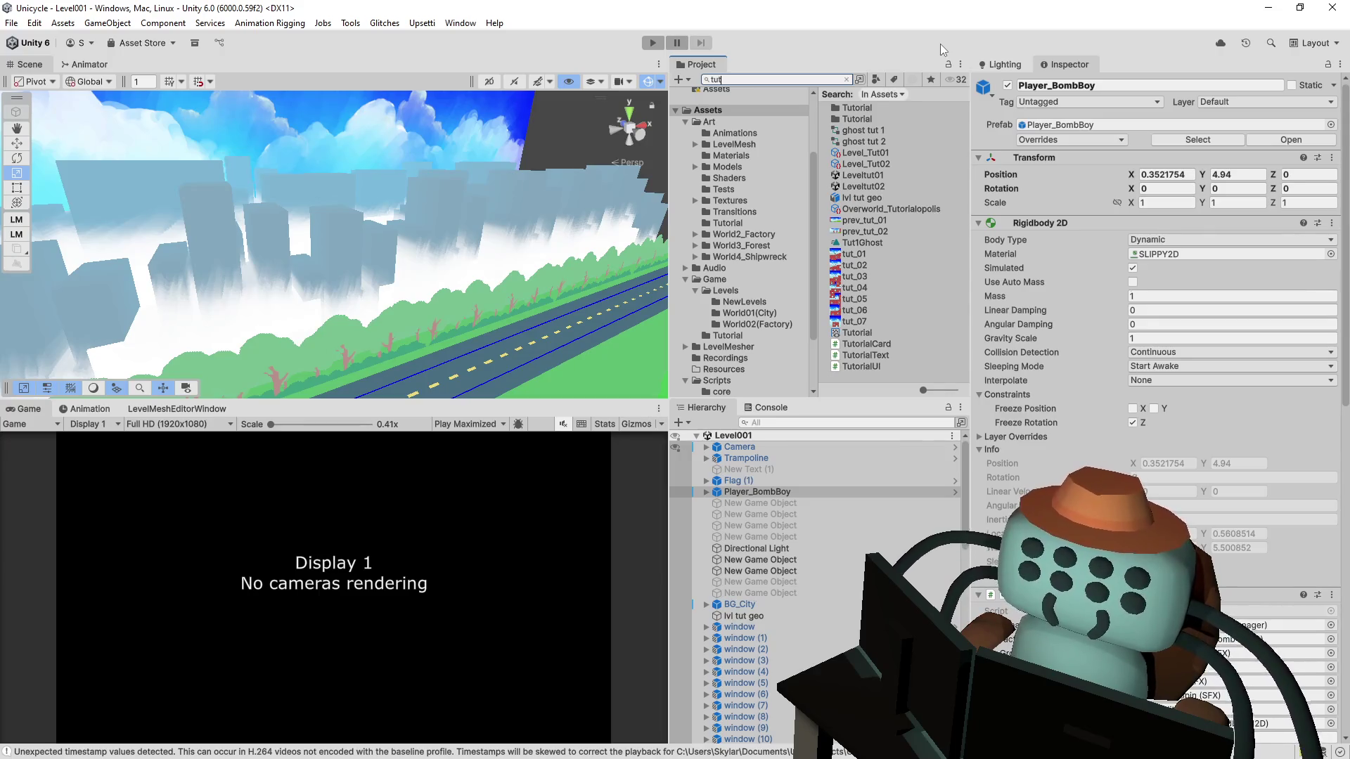
pyautogui.write('01')
pyautogui.press('Down')
pyautogui.press('Down')
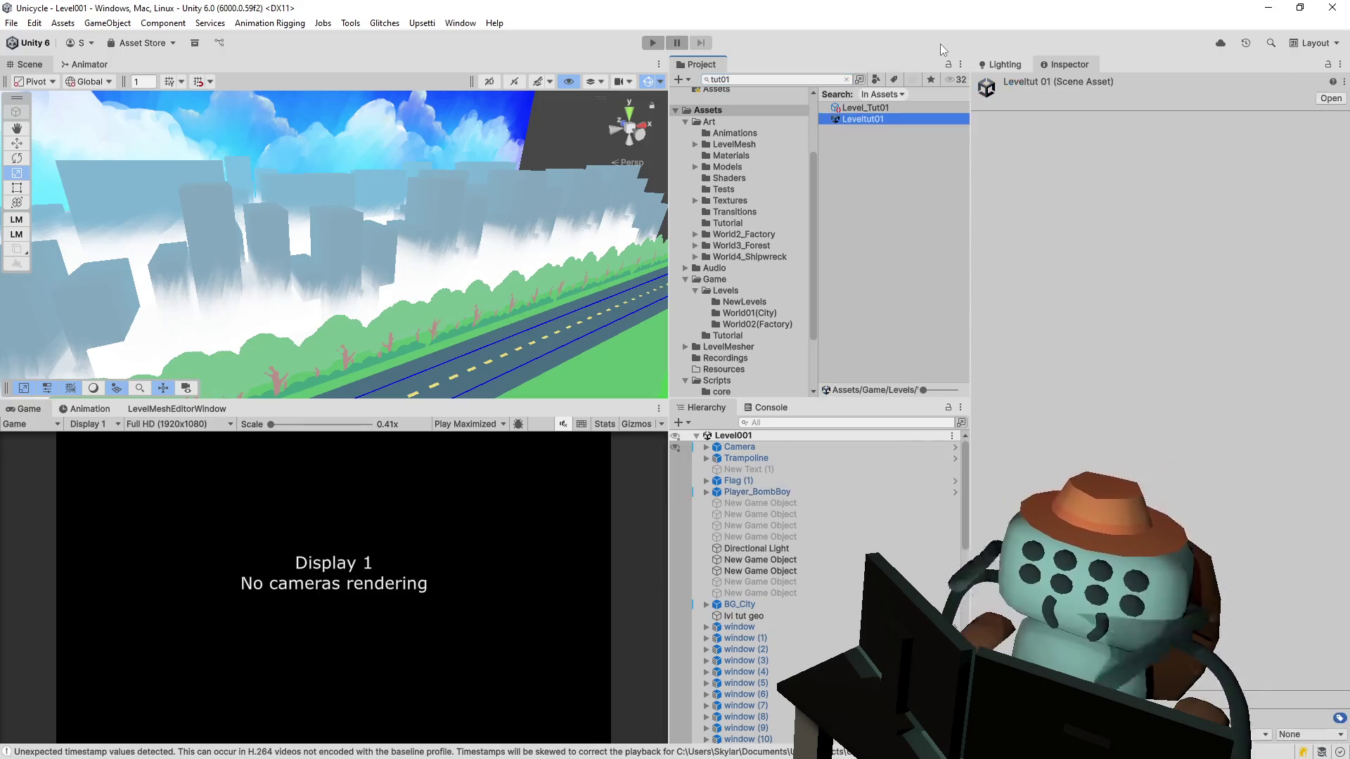
pyautogui.click(653, 43)
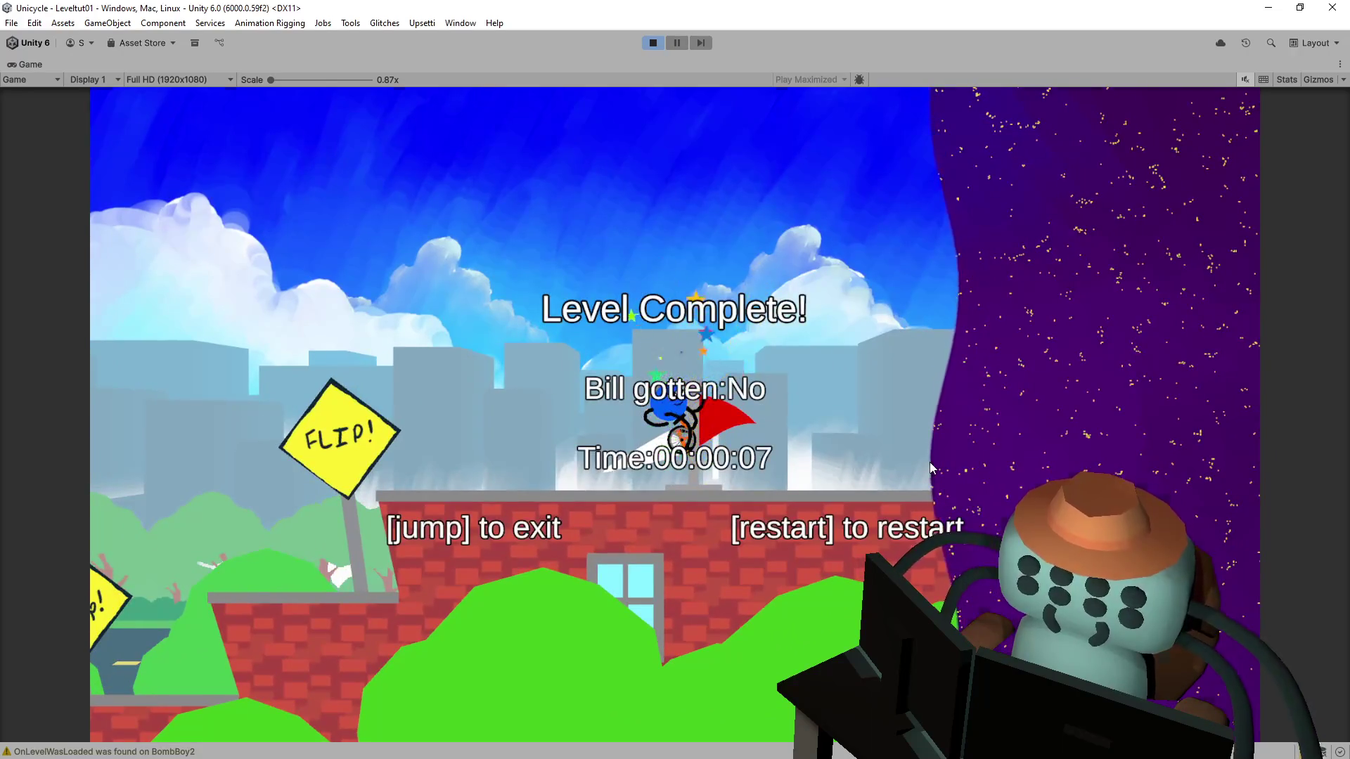
# Step: Exit to the overworld and replay Tutoriapolis 1, riding up the ramp and jumping off
pyautogui.press('space')
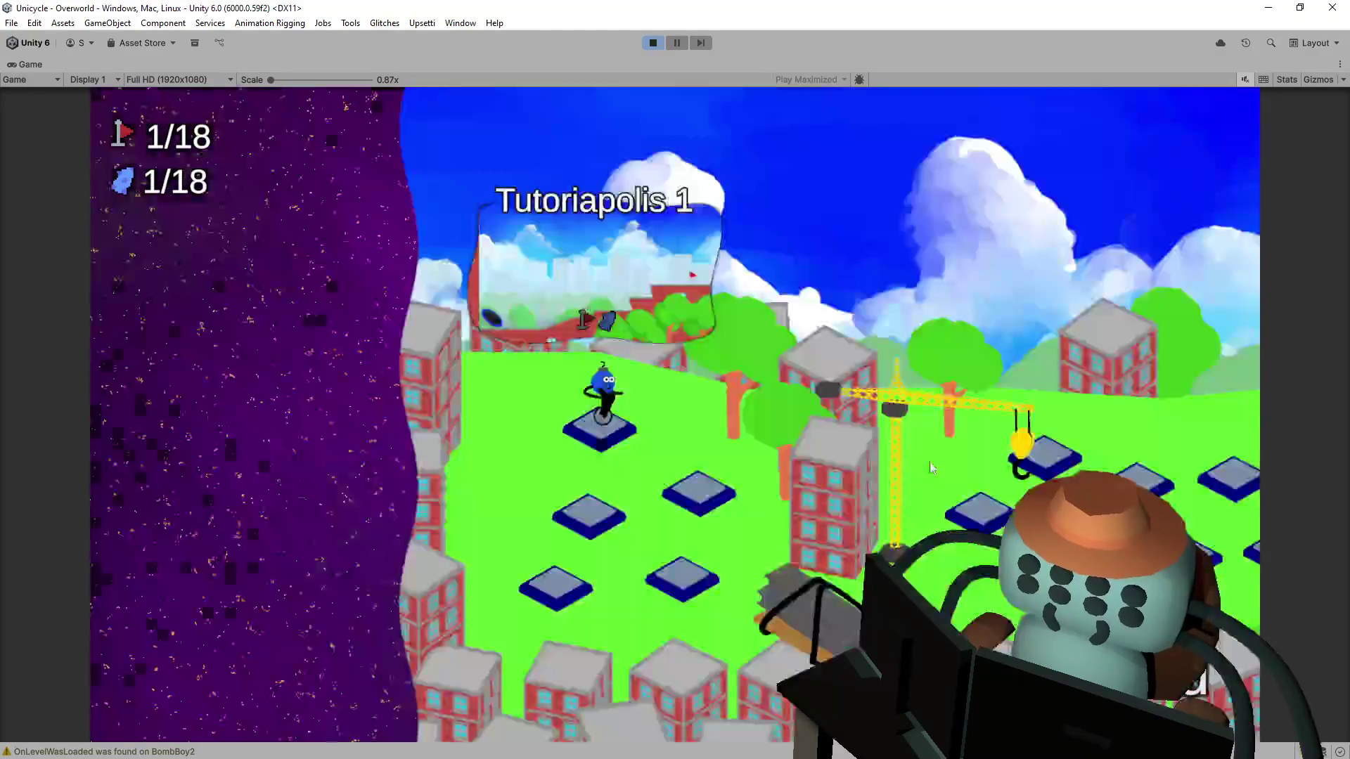
pyautogui.press('space')
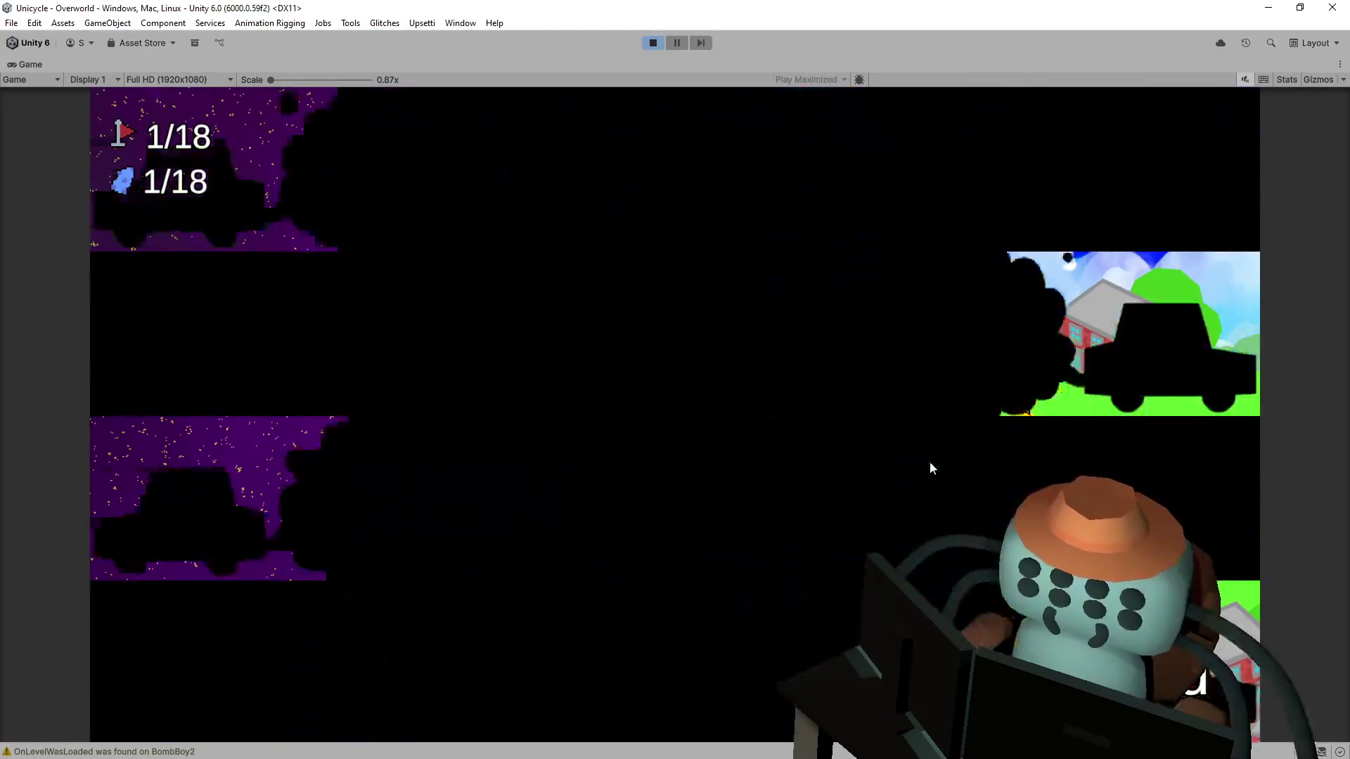
pyautogui.press('Right')
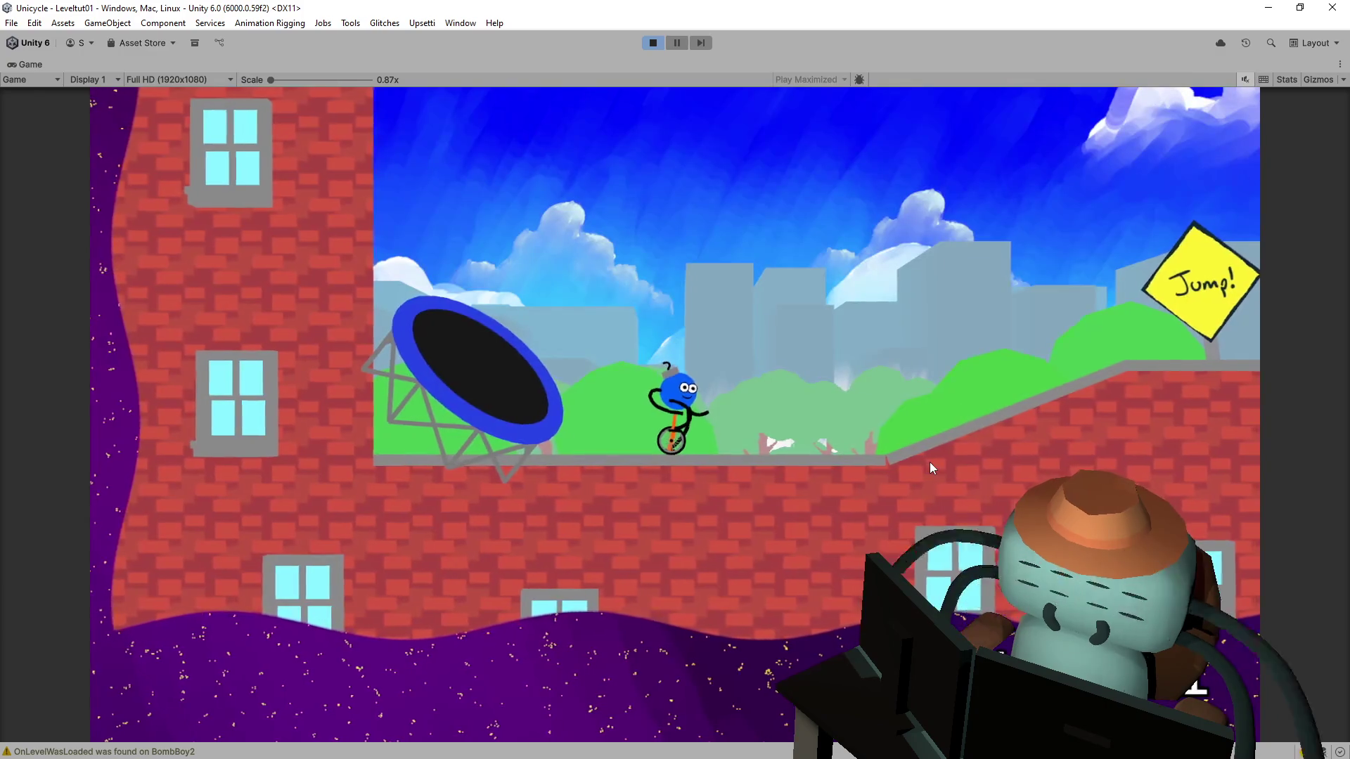
pyautogui.press('space')
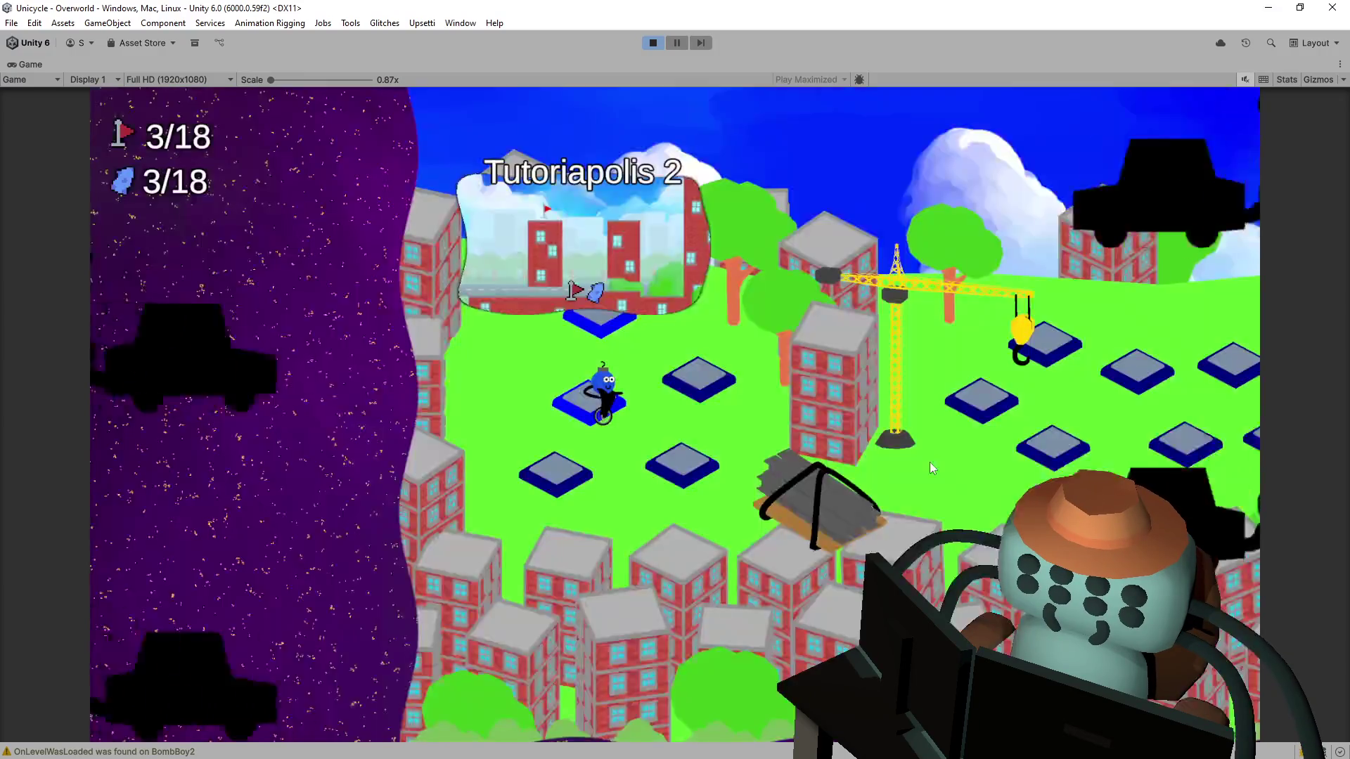
# Step: Enter To the Point, jump and flip through it to completion, and exit
pyautogui.press('Right')
pyautogui.press('space')
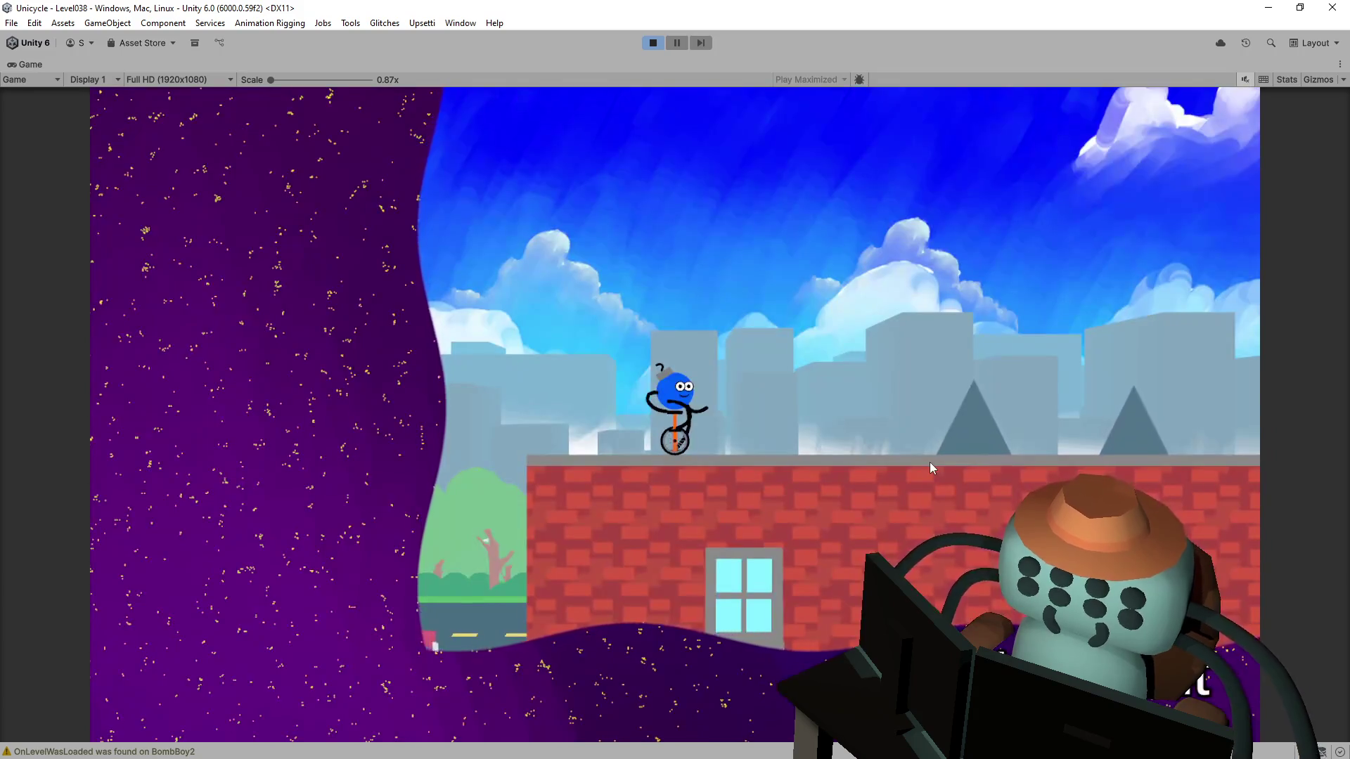
pyautogui.press('space')
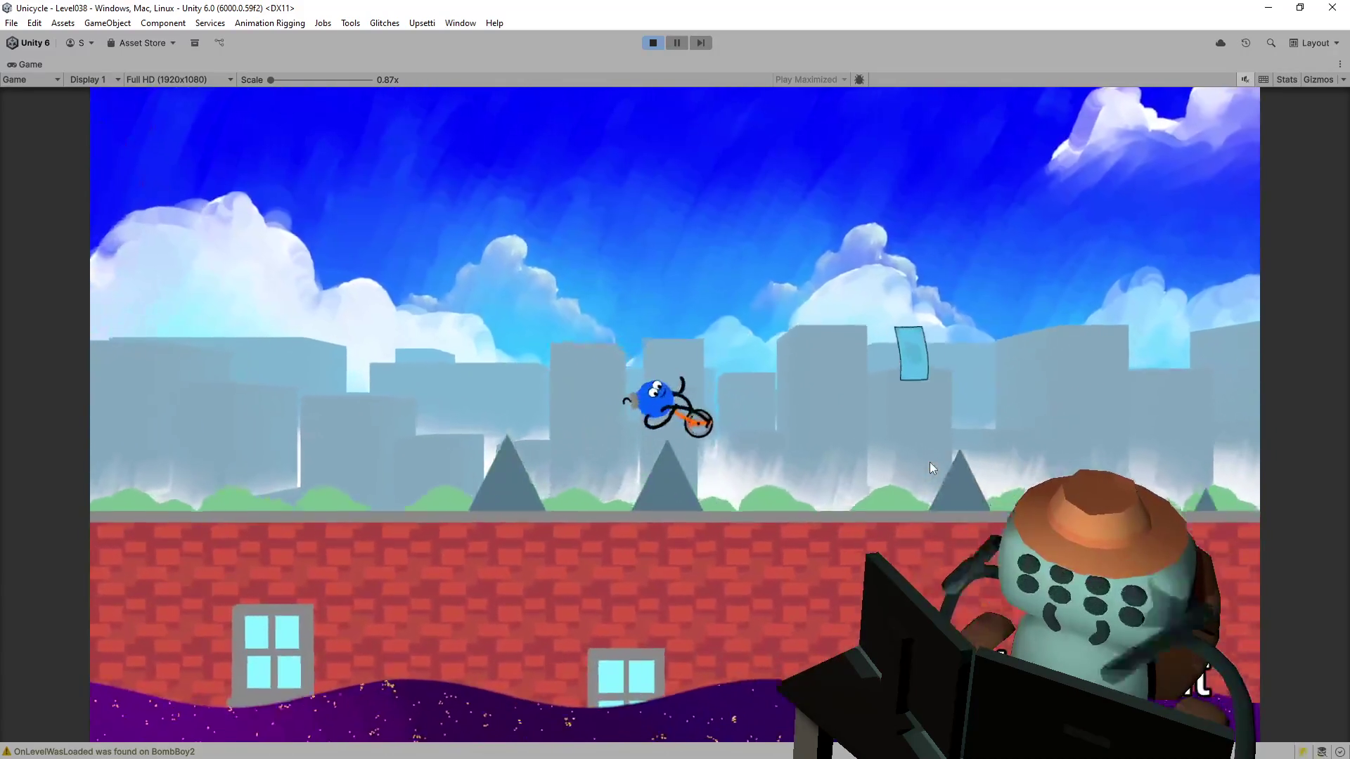
pyautogui.press('space')
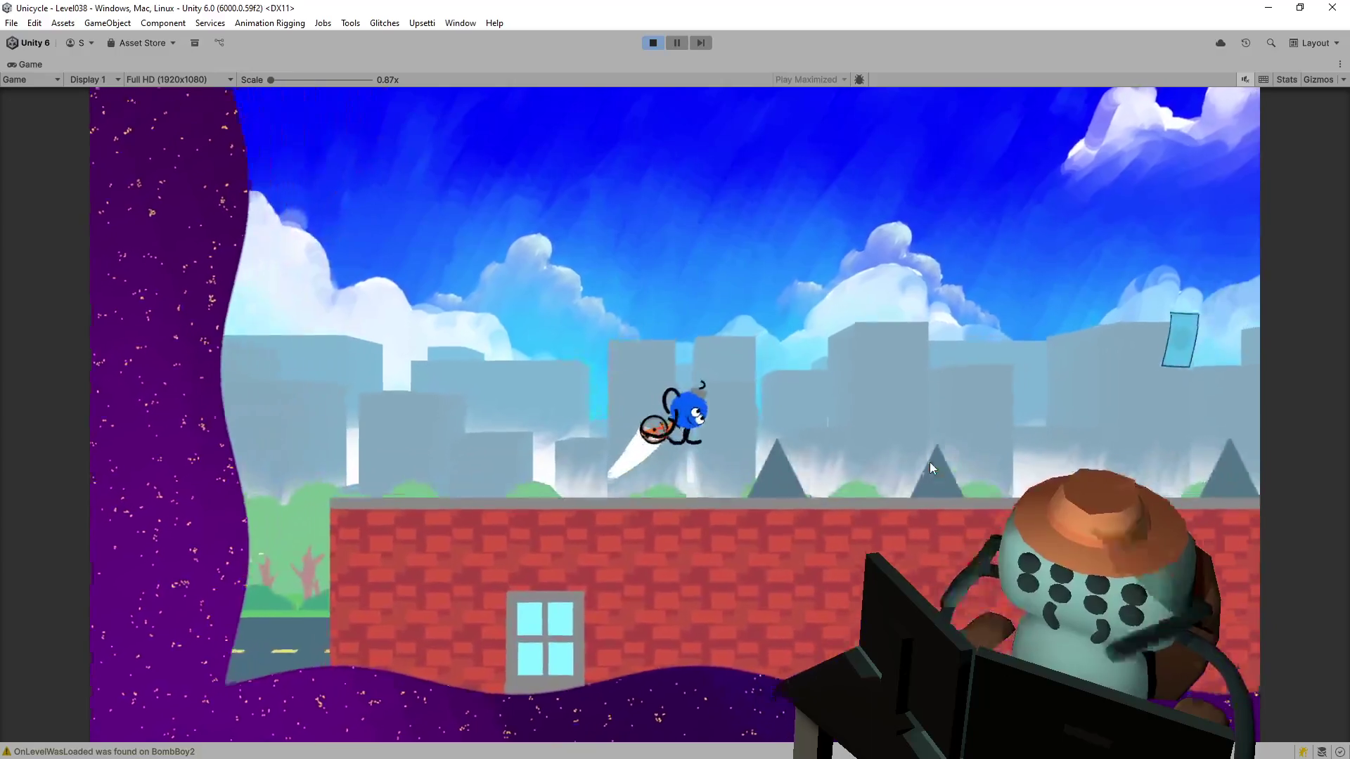
pyautogui.press('space')
pyautogui.press('space')
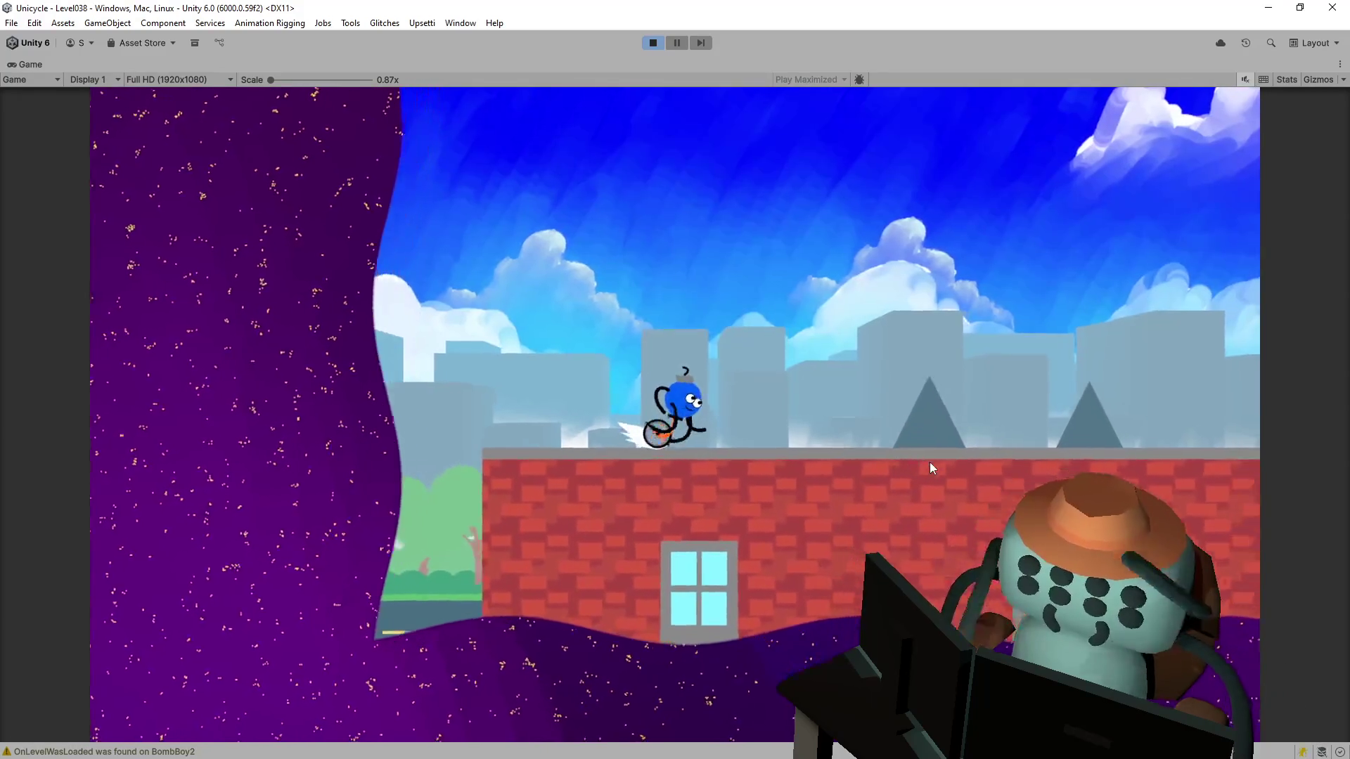
pyautogui.press('space')
pyautogui.press('space')
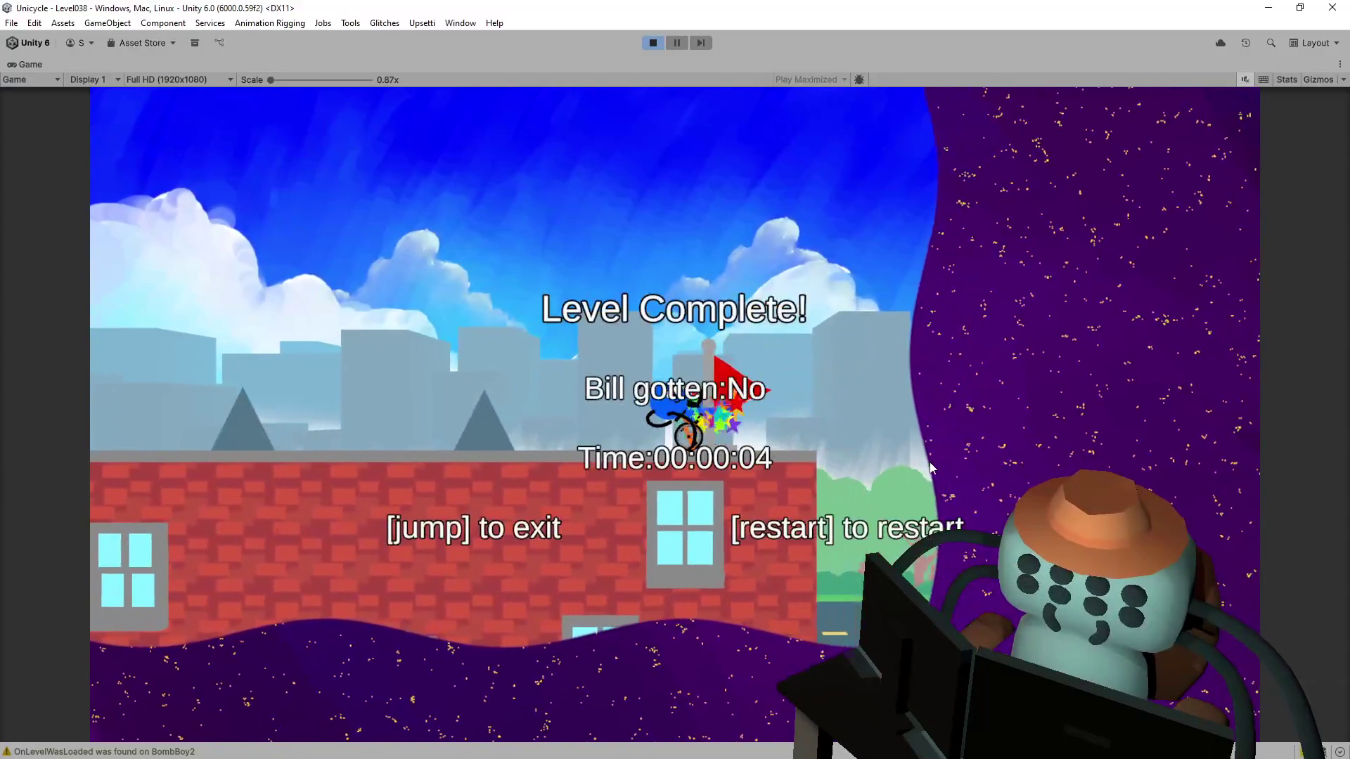
pyautogui.press('space')
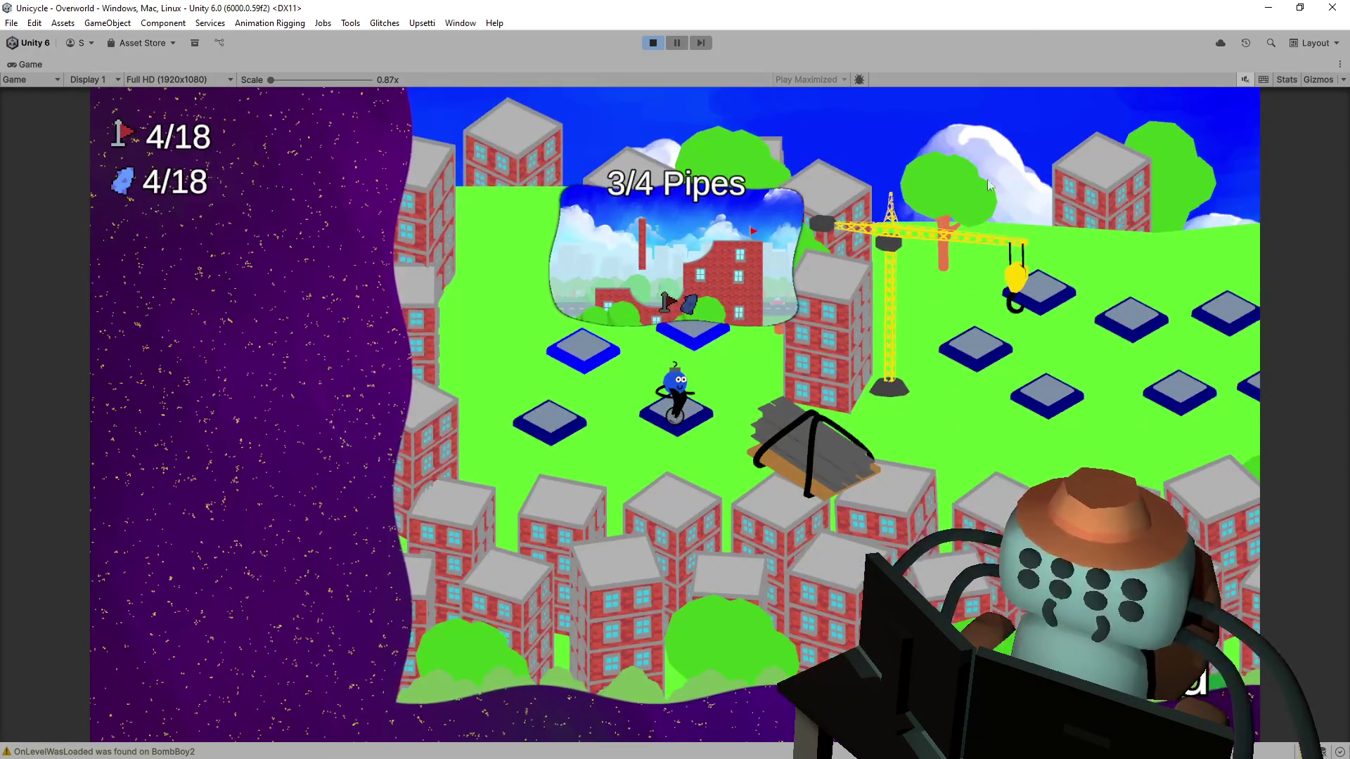
# Step: Move to the 3/4 Pipes node on the overworld and enter that level
pyautogui.press('Up')
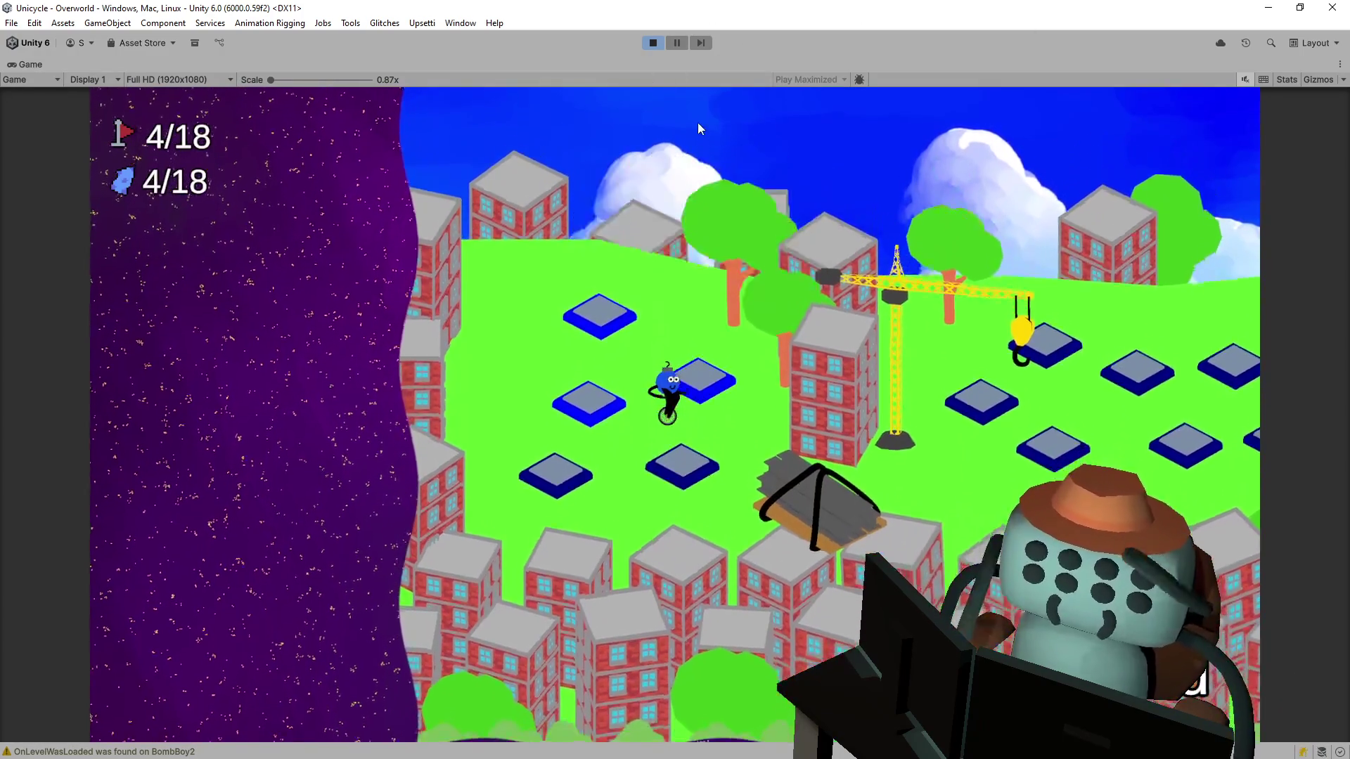
pyautogui.press('Down')
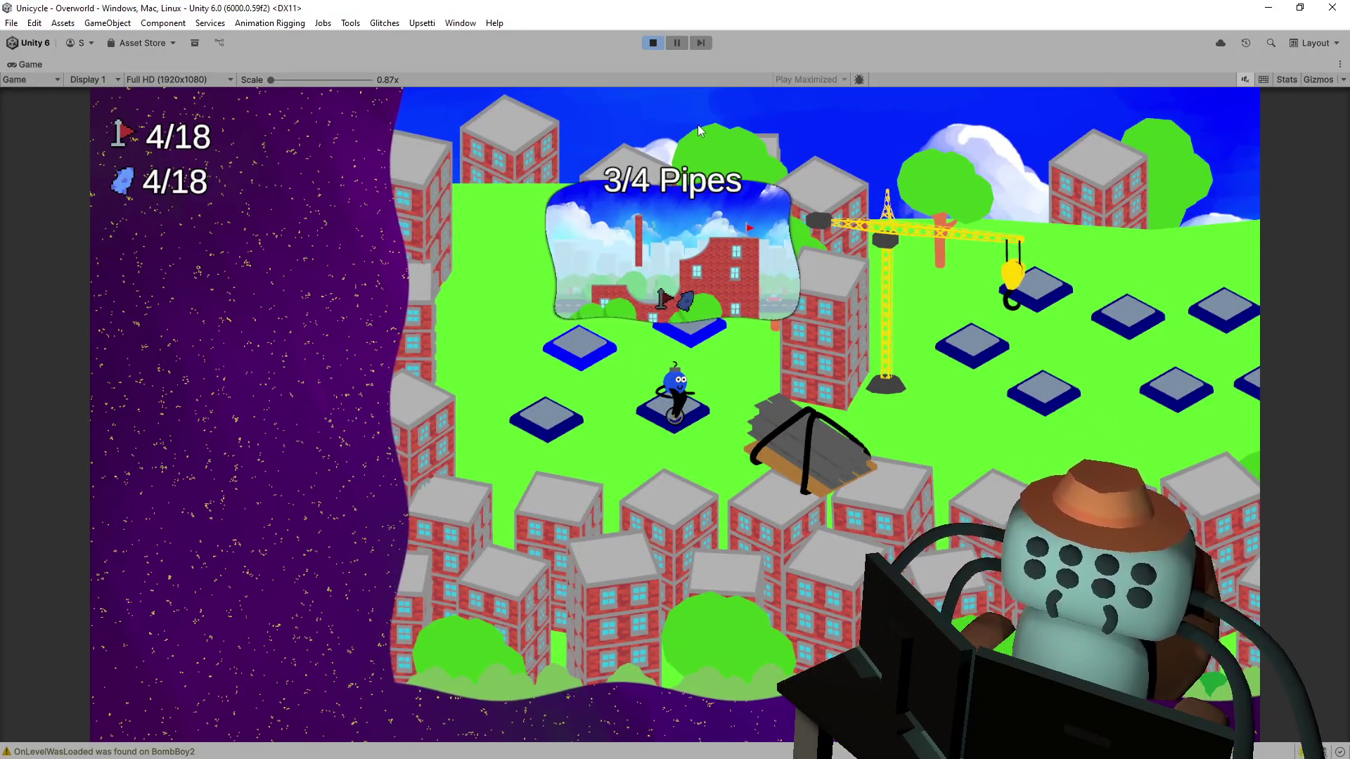
pyautogui.press('space')
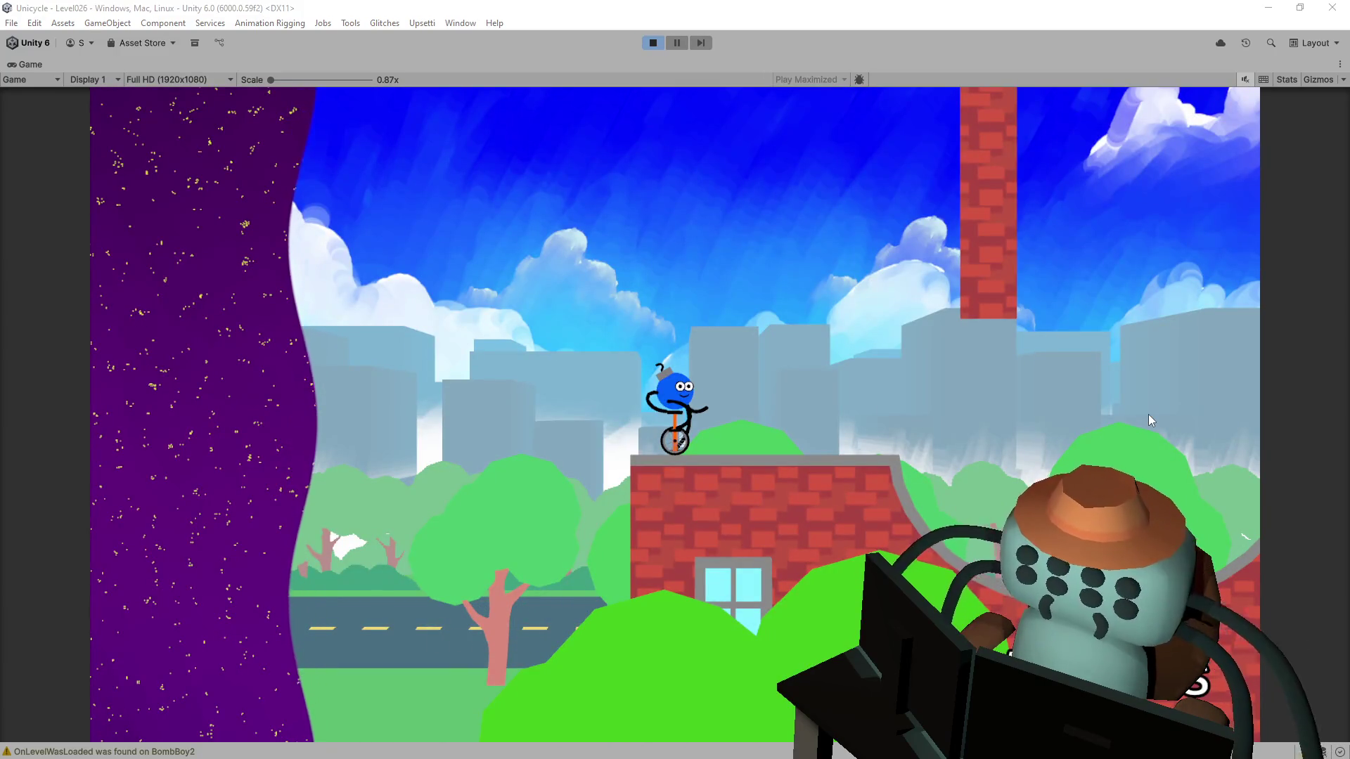
pyautogui.hotkey('alt', 'Tab')
# Step: Search 'gamemanager', jump to the GameManager class, and scroll to its transition-loading code
pyautogui.click(814, 282)
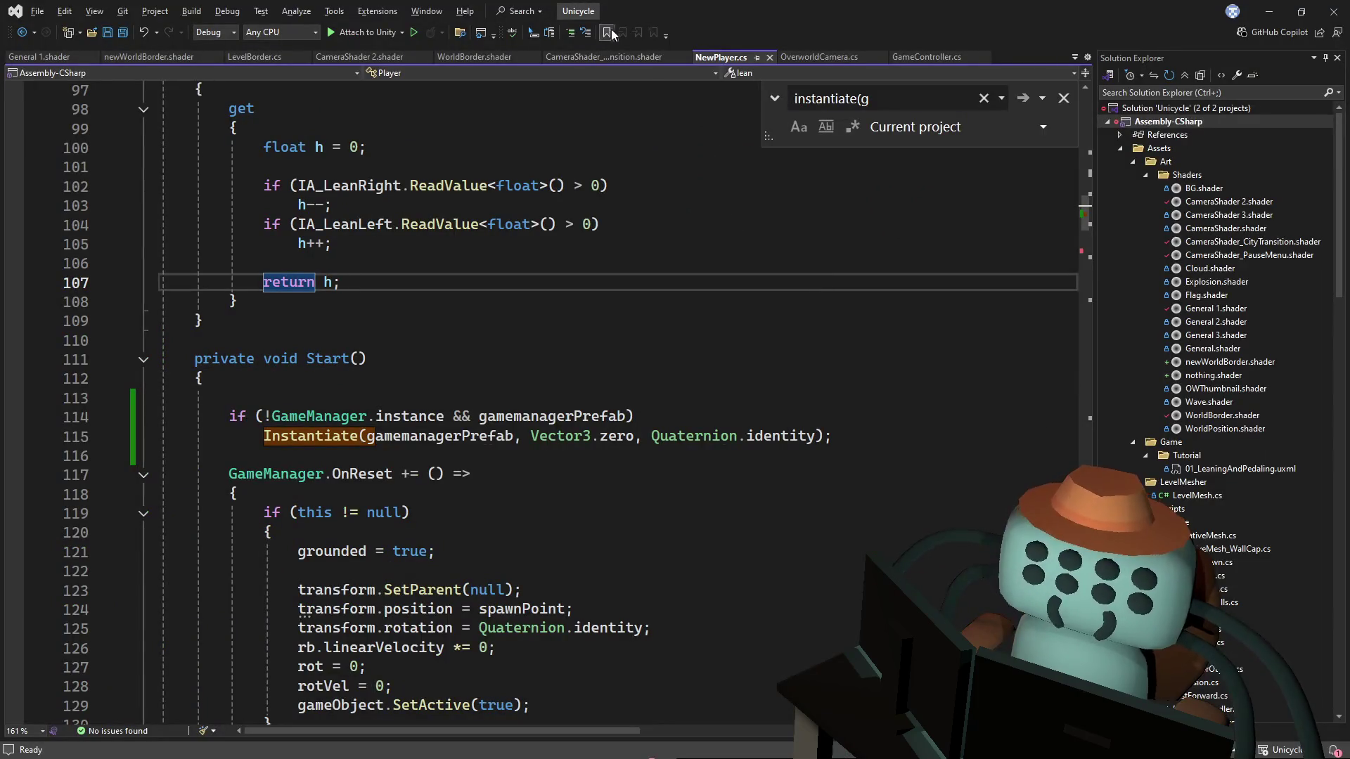
pyautogui.click(731, 265)
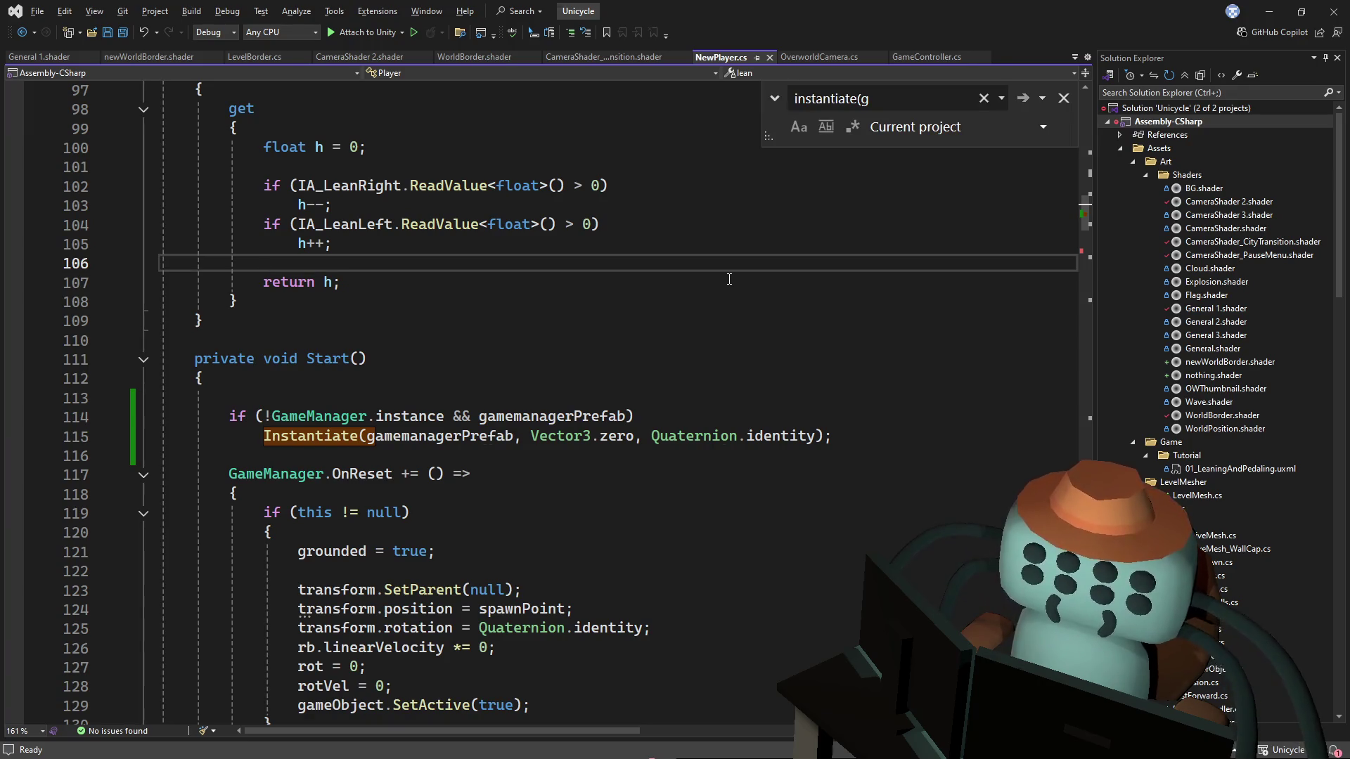
pyautogui.hotkey('ctrl', 'f')
pyautogui.write('gamemanage')
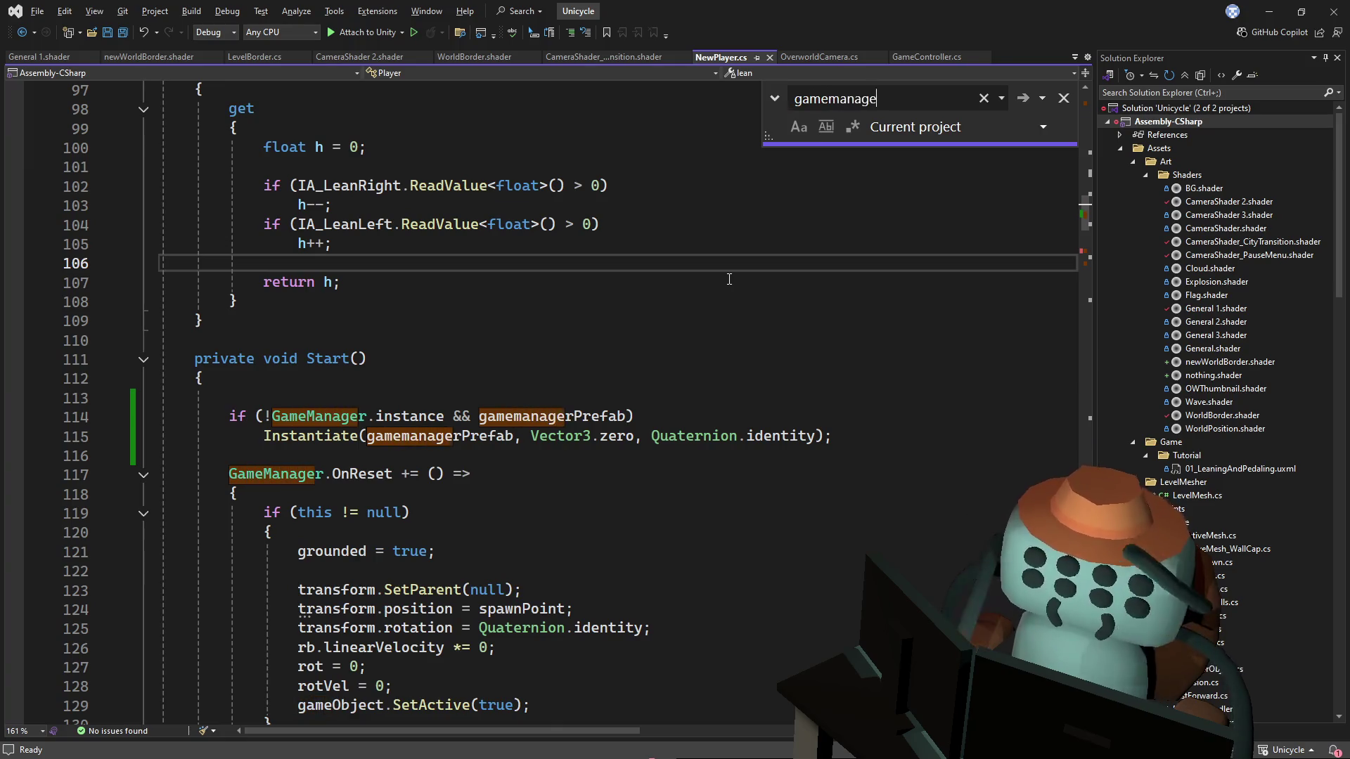
pyautogui.write('r')
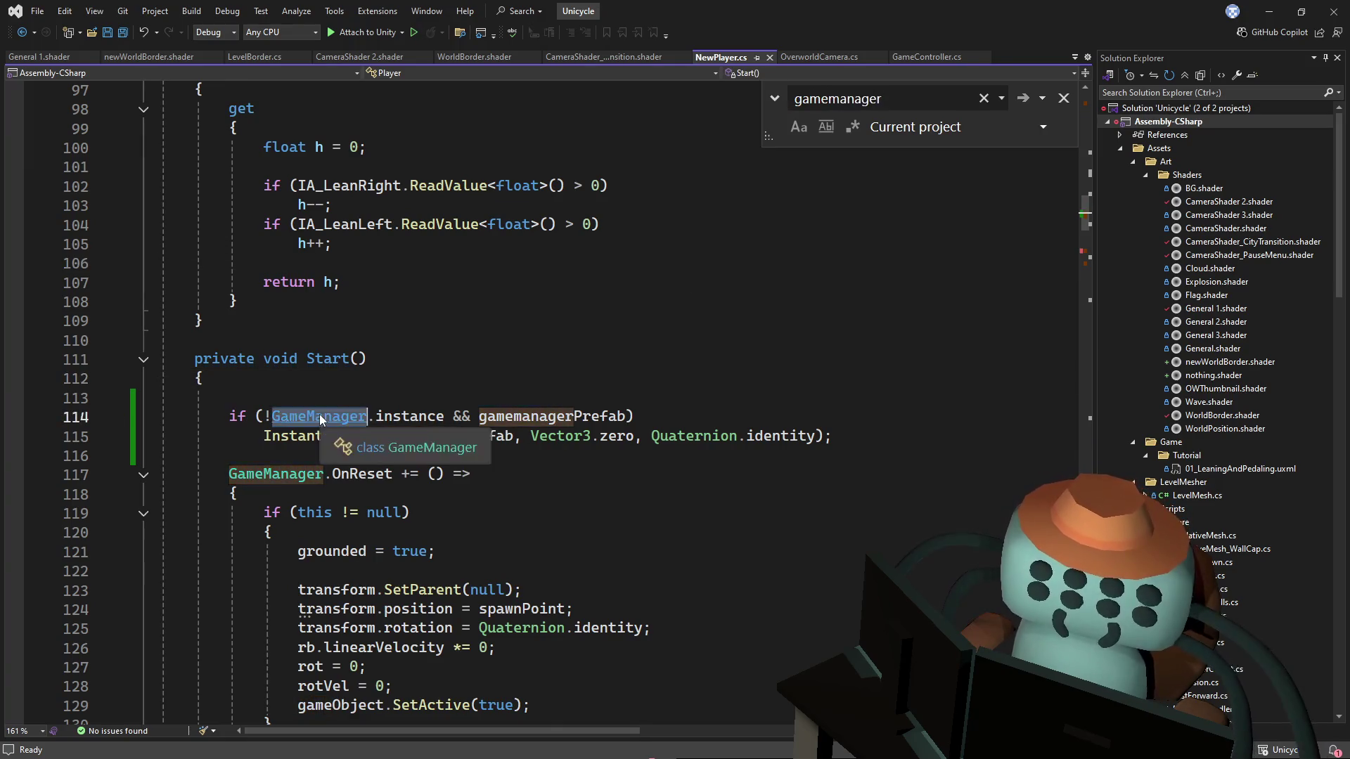
pyautogui.keyDown('ctrl'); pyautogui.click(320, 416); pyautogui.keyUp('ctrl')
pyautogui.scroll(-6, 477, 366)
pyautogui.moveTo(1083, 160)
pyautogui.mouseDown()
pyautogui.moveTo(1049, 405)
pyautogui.moveTo(1079, 393)
pyautogui.moveTo(1105, 327)
pyautogui.moveTo(1096, 368)
pyautogui.mouseUp()
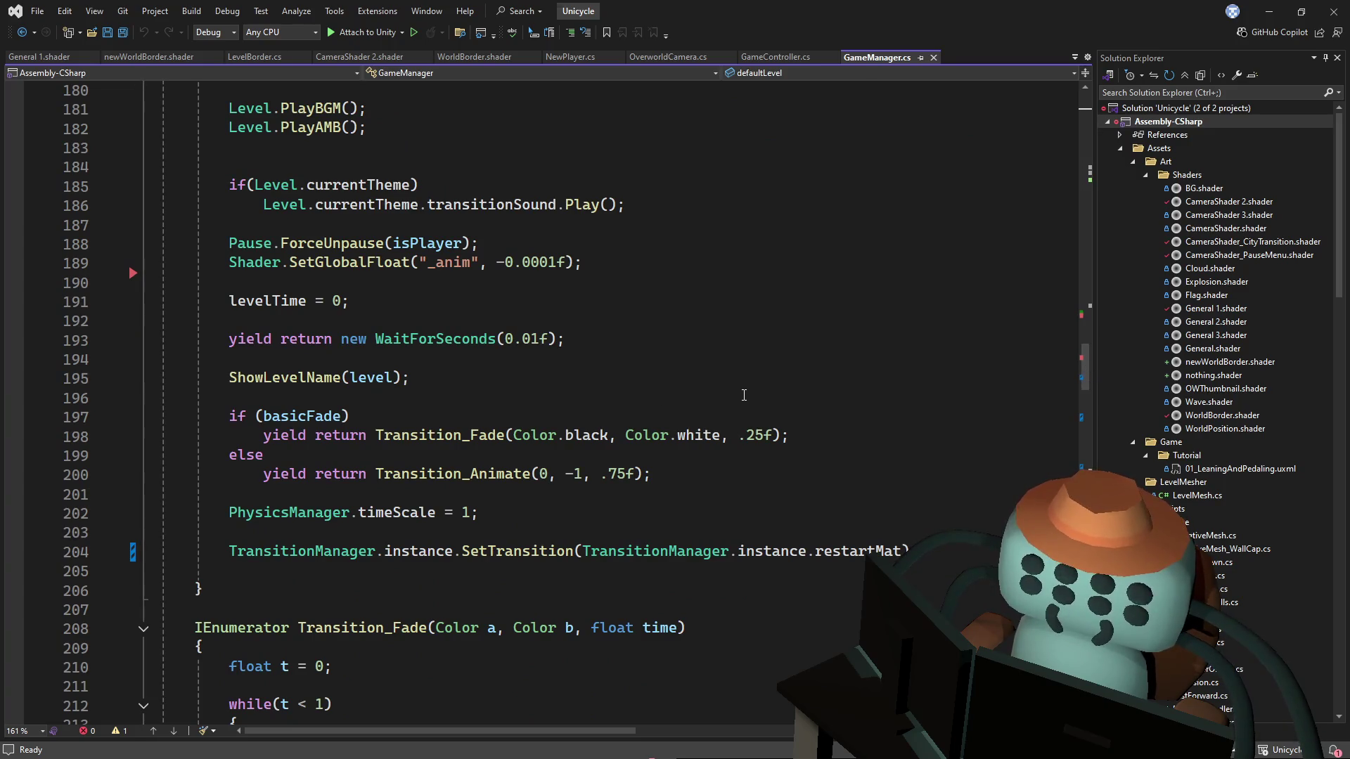
# Step: In Transition_Animate, replace the t argument on line 232 with Mathf.Lerp(a, b, t)
pyautogui.scroll(-1, 744, 395)
pyautogui.moveTo(517, 415)
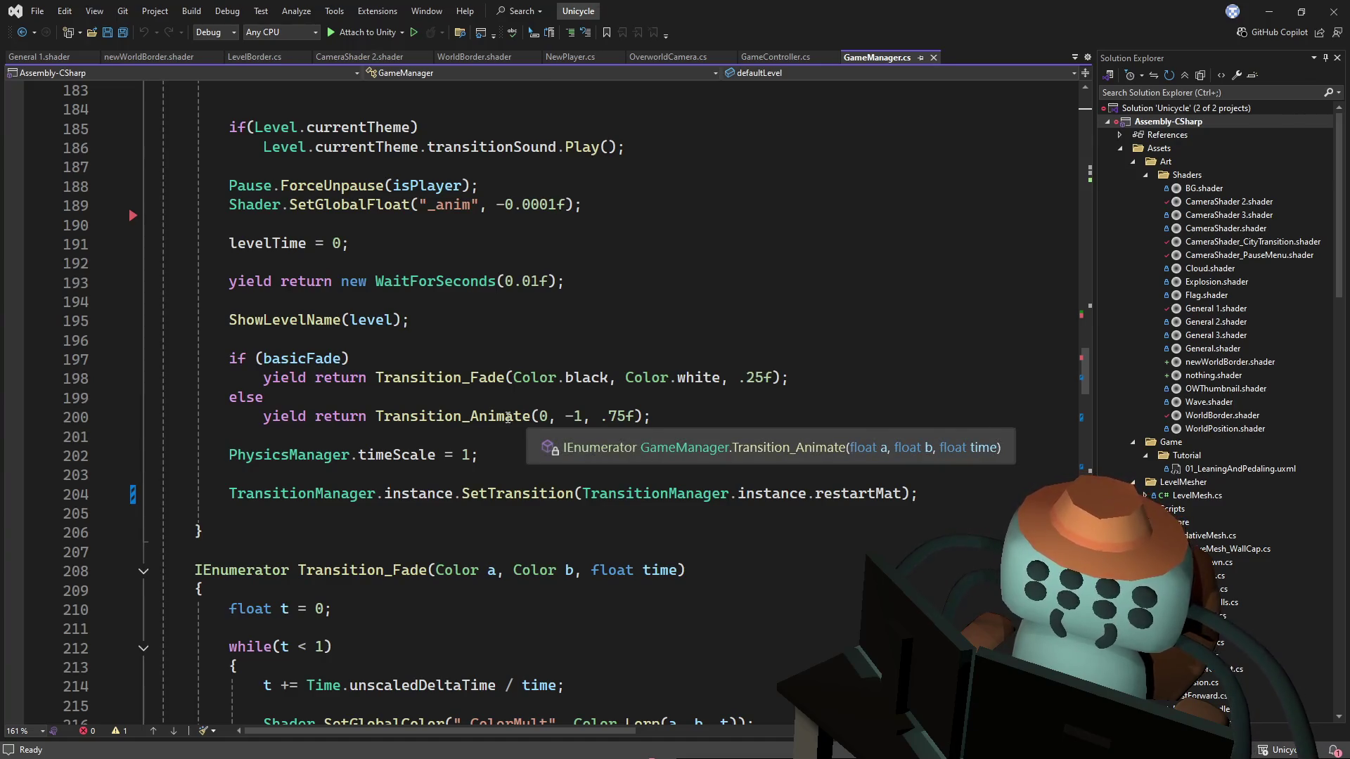
pyautogui.keyDown('ctrl'); pyautogui.click(507, 418); pyautogui.keyUp('ctrl')
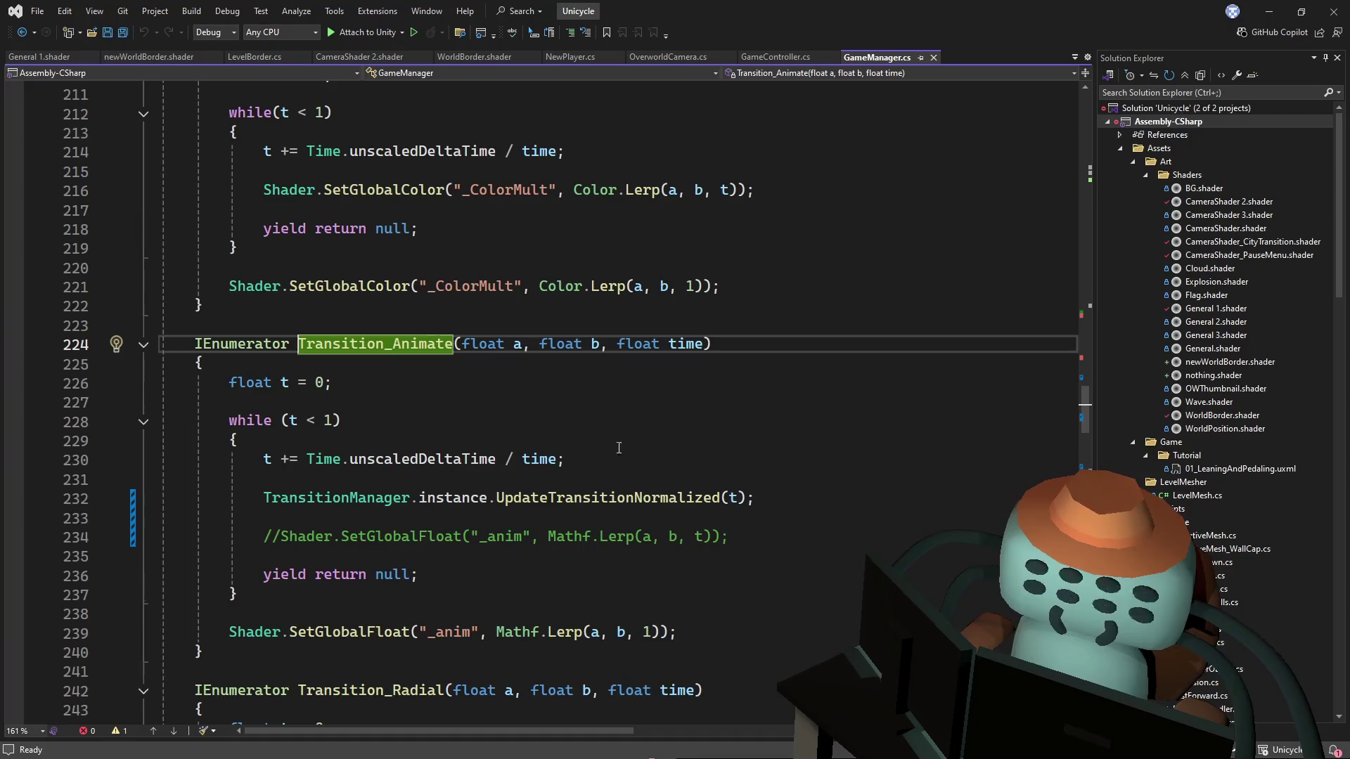
pyautogui.click(659, 479)
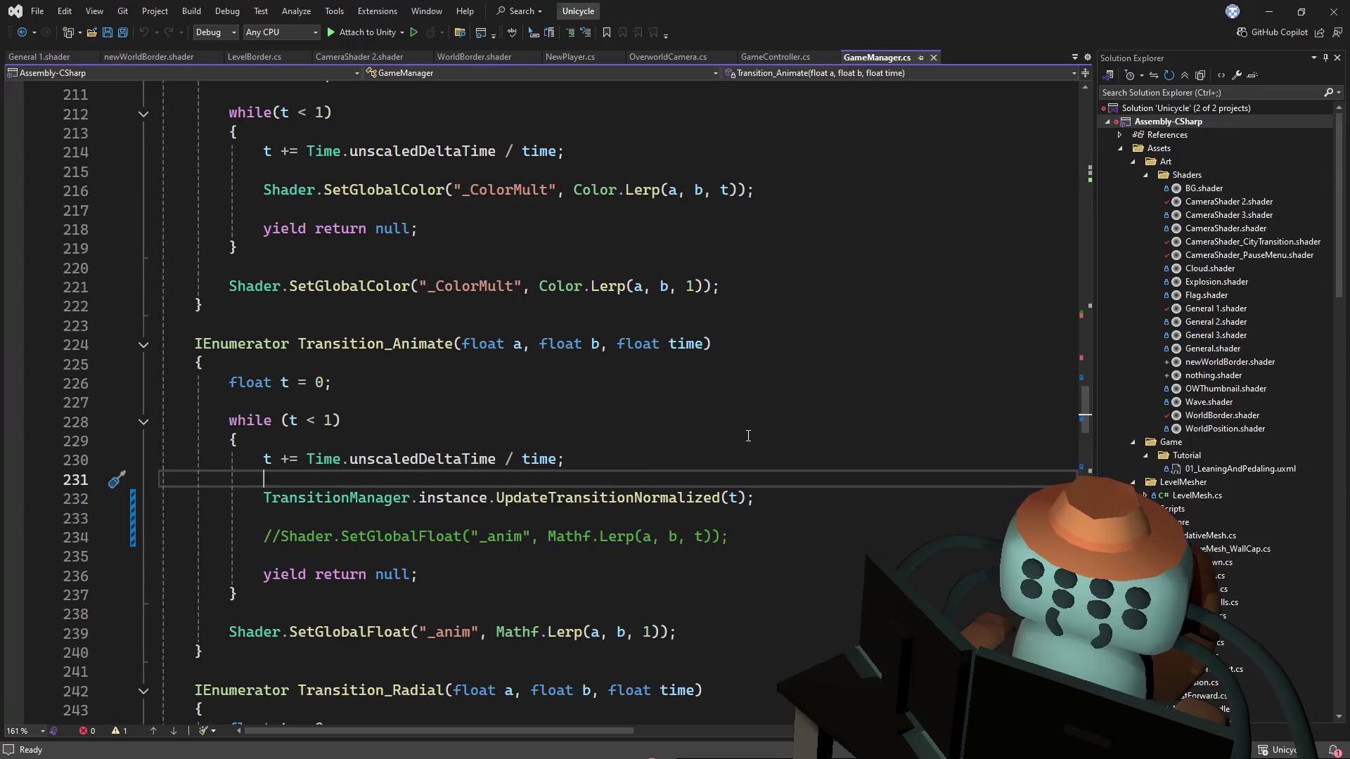
pyautogui.moveTo(713, 536); pyautogui.dragTo(581, 538)
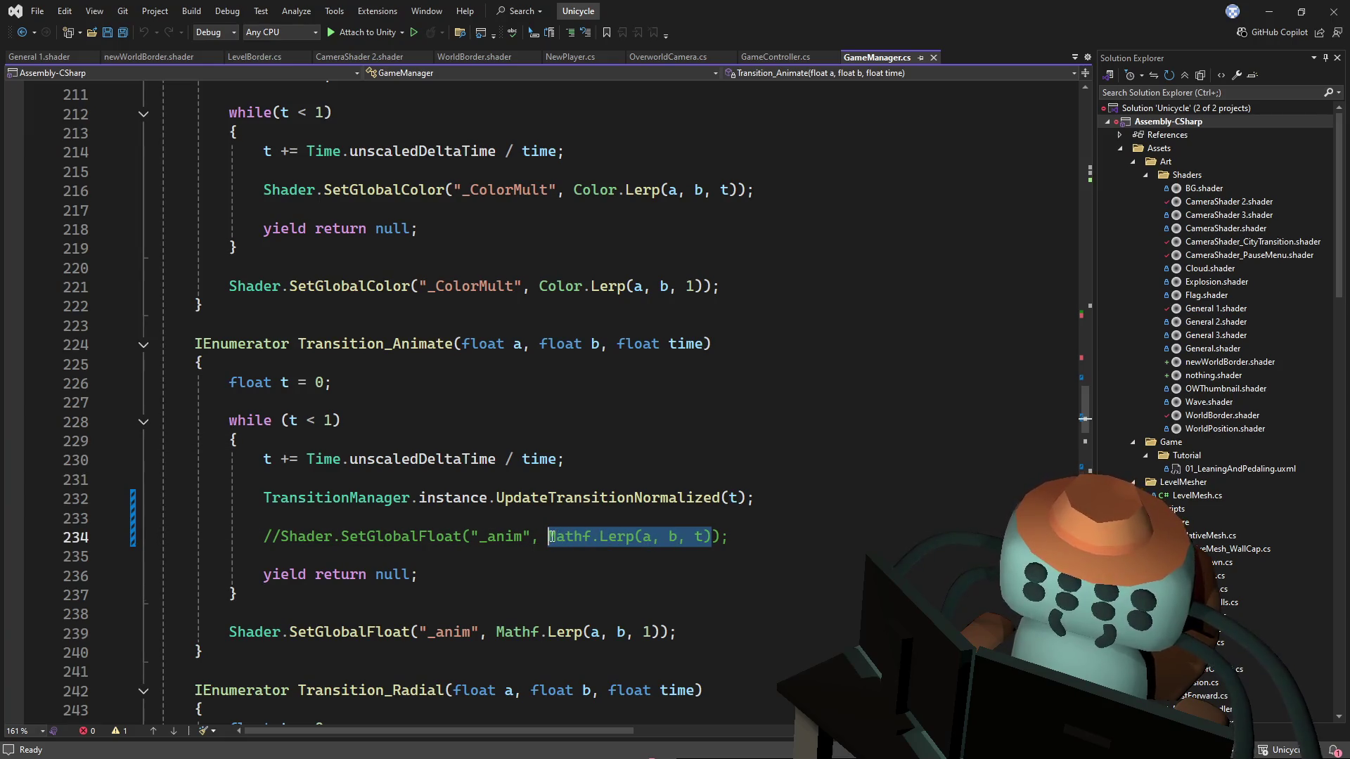
pyautogui.hotkey('ctrl', 'c')
pyautogui.doubleClick(732, 498)
pyautogui.hotkey('ctrl', 'v')
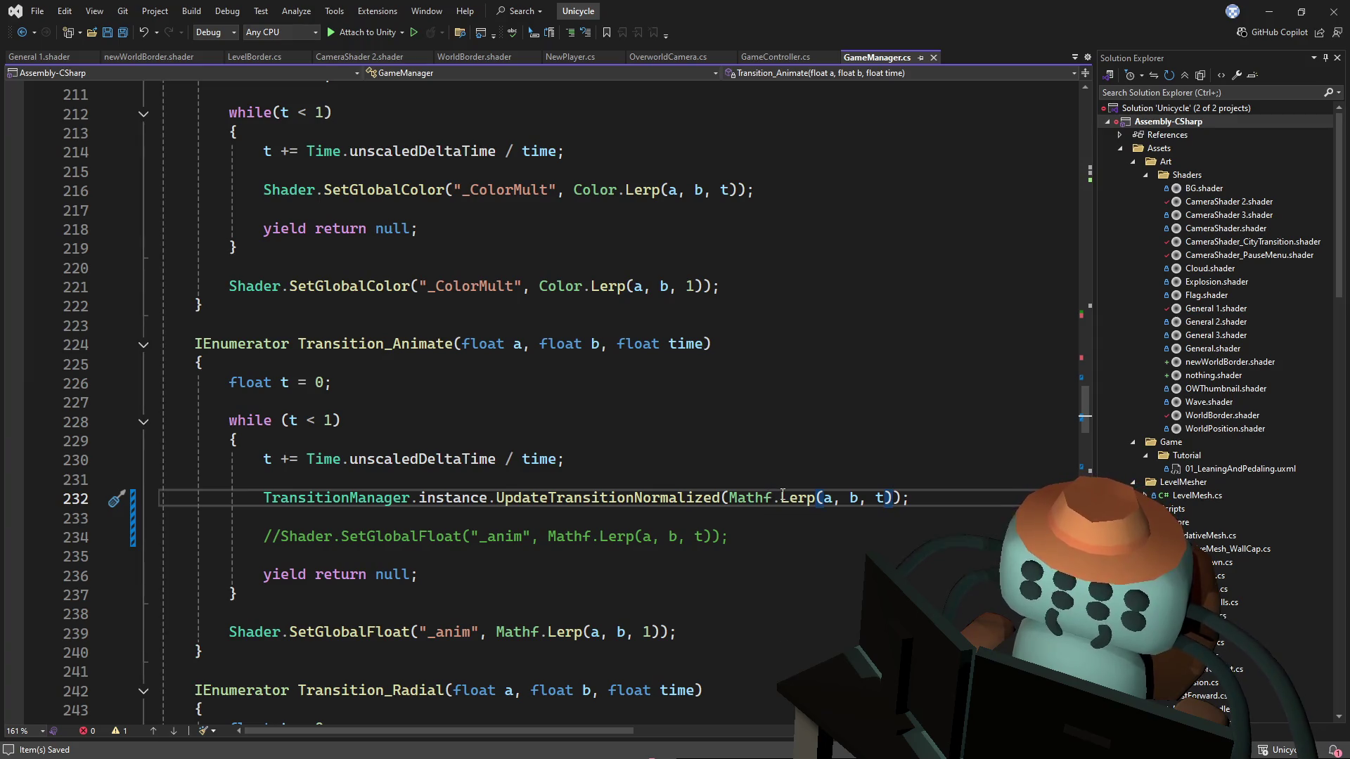
# Step: Scroll back over the Transition_Animate coroutine to review the edited call
pyautogui.moveTo(783, 494)
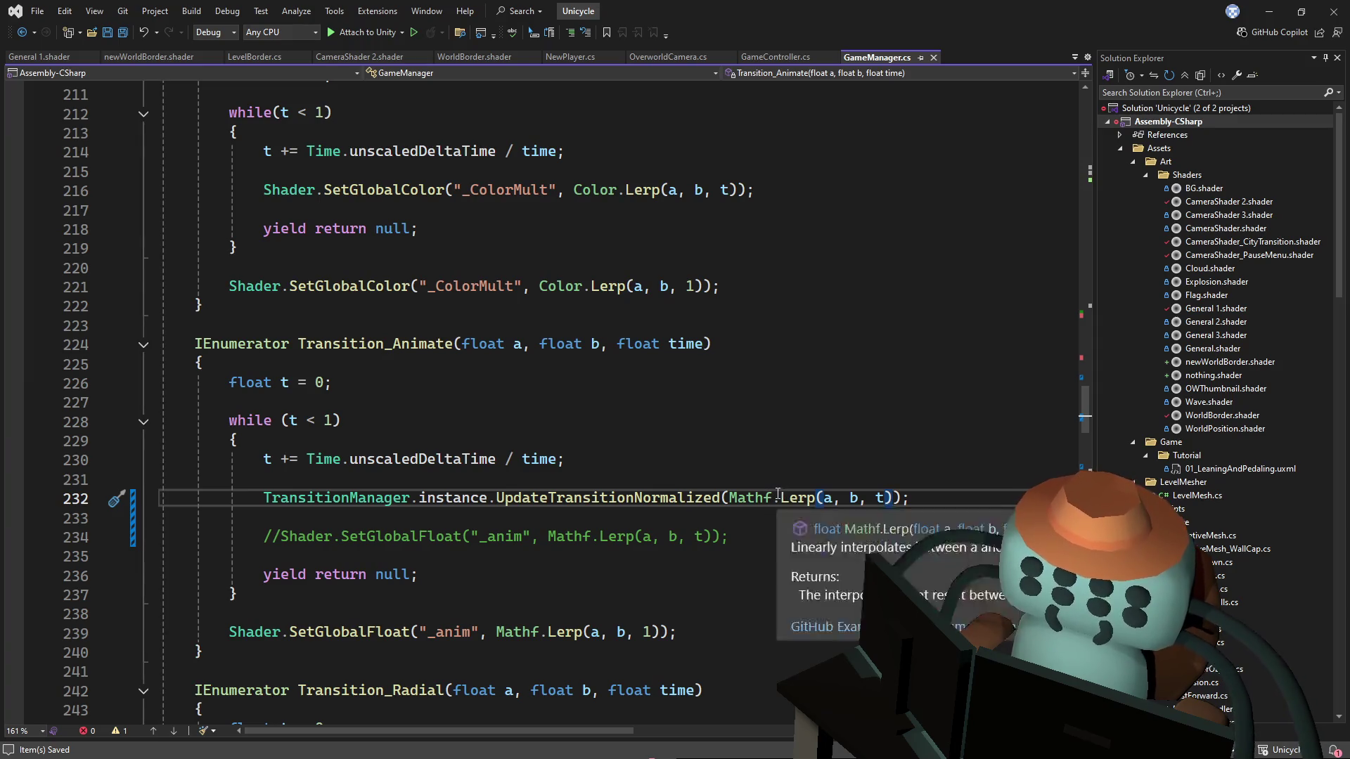
pyautogui.scroll(1, 878, 377)
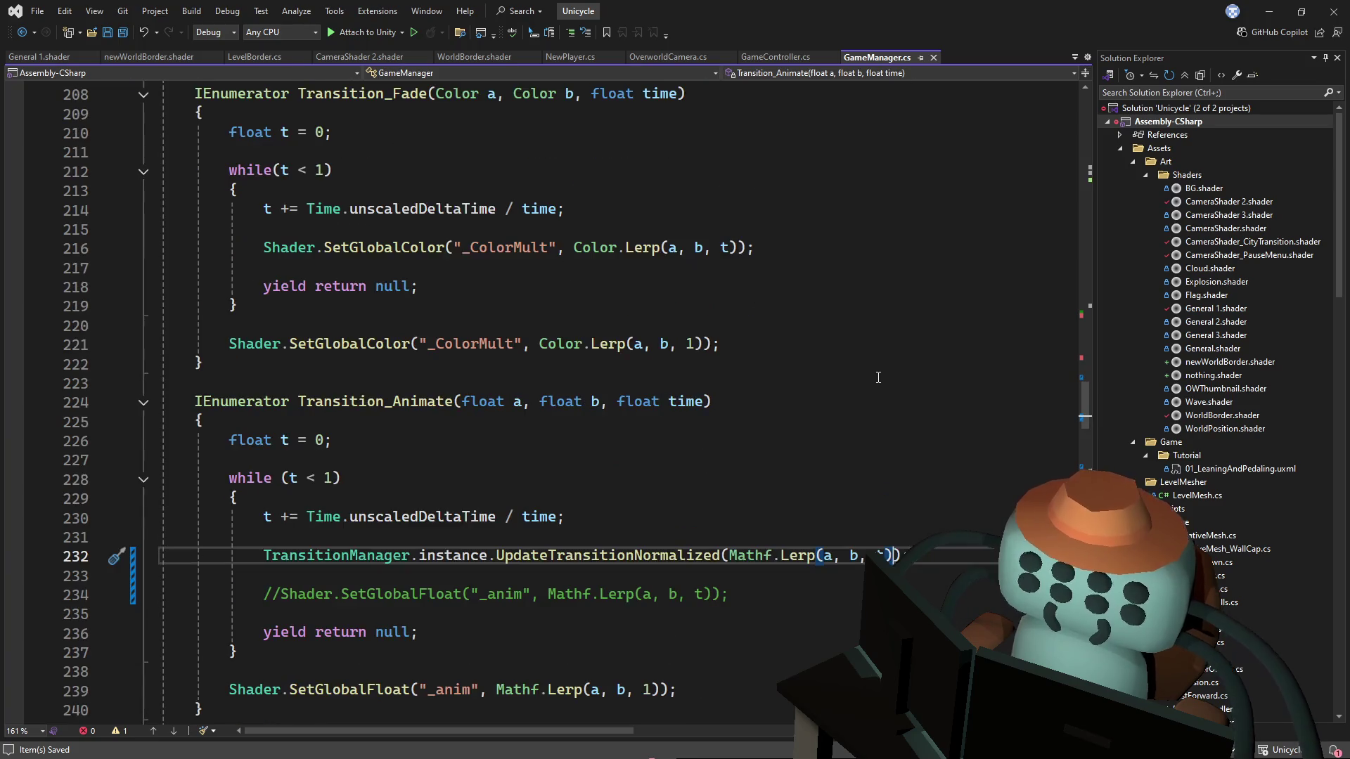
pyautogui.moveTo(1086, 422)
pyautogui.mouseDown()
pyautogui.moveTo(1116, 357)
pyautogui.moveTo(1082, 430)
pyautogui.mouseUp()
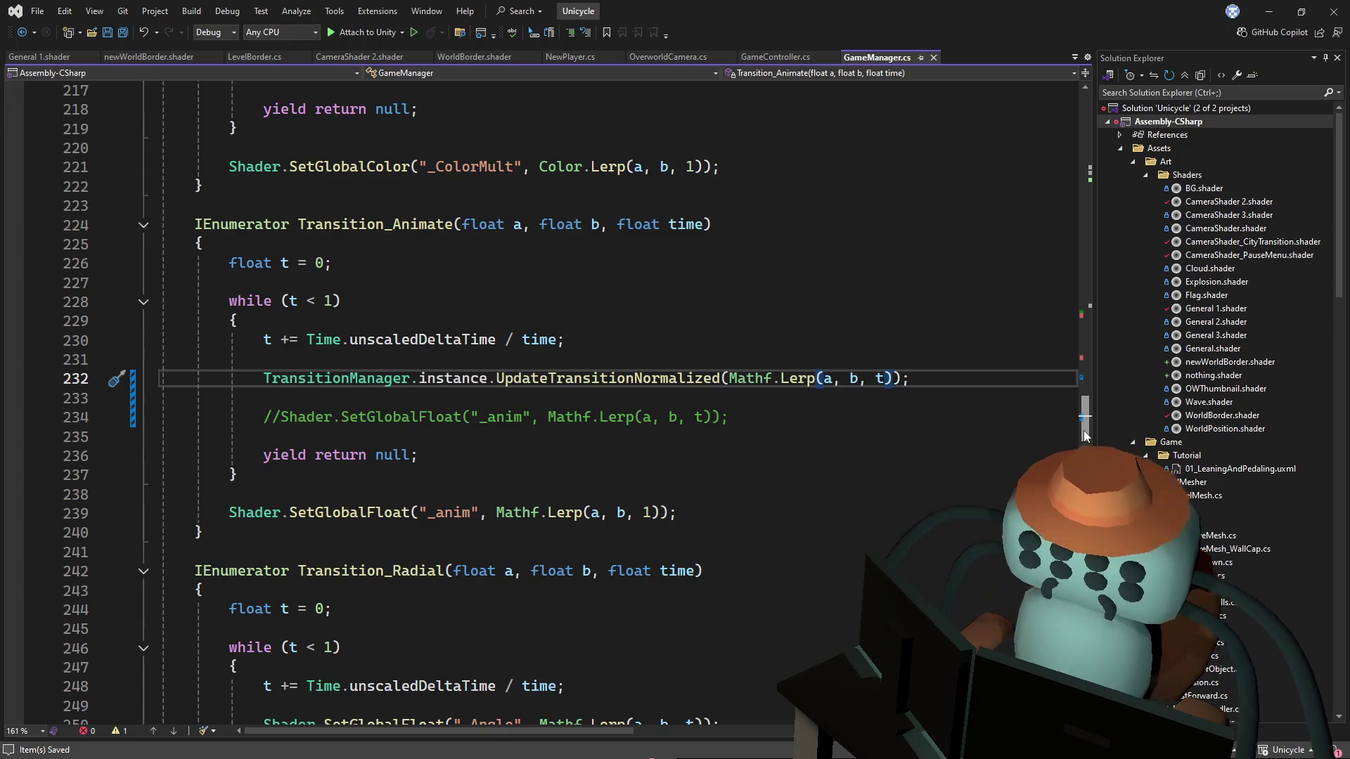
pyautogui.moveTo(1083, 432)
pyautogui.mouseDown()
pyautogui.moveTo(1101, 405)
pyautogui.moveTo(1078, 448)
pyautogui.moveTo(1105, 407)
pyautogui.moveTo(1101, 420)
pyautogui.mouseUp()
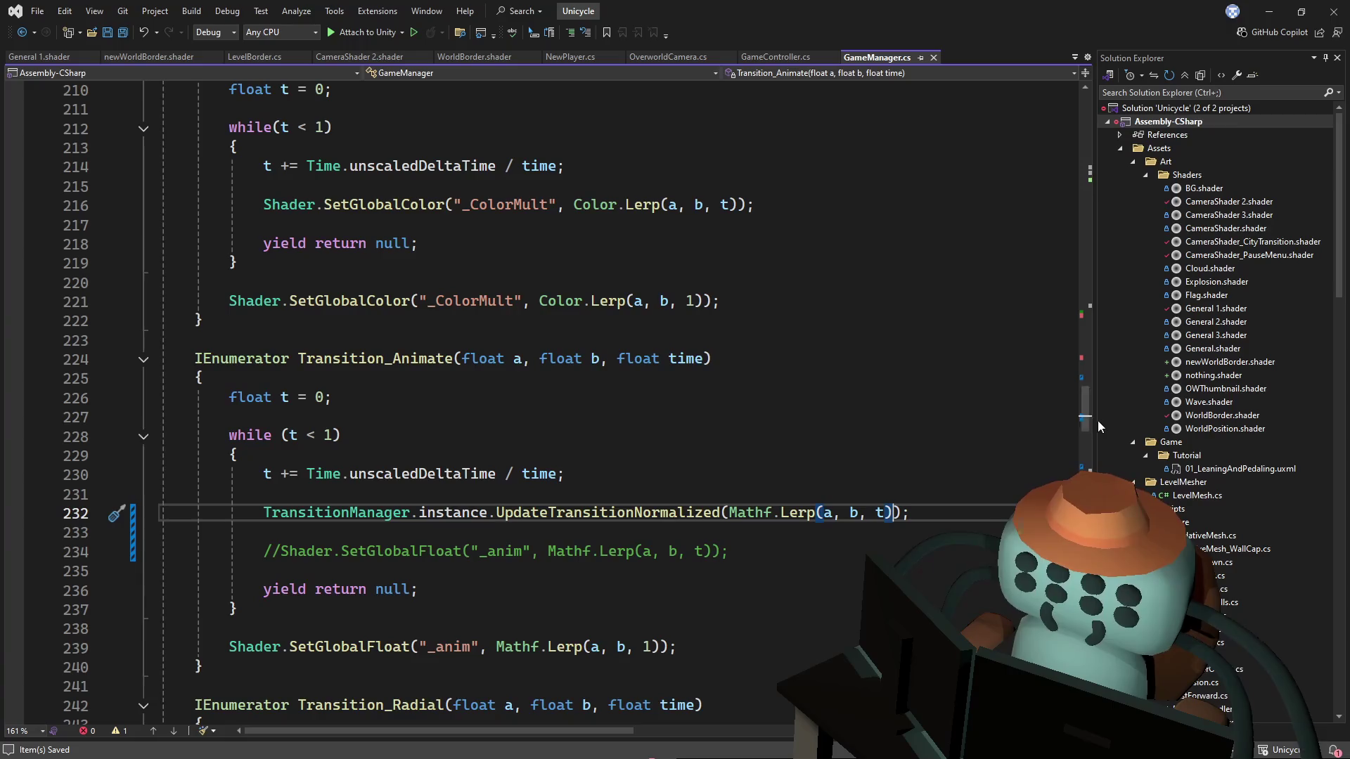
pyautogui.click(393, 359)
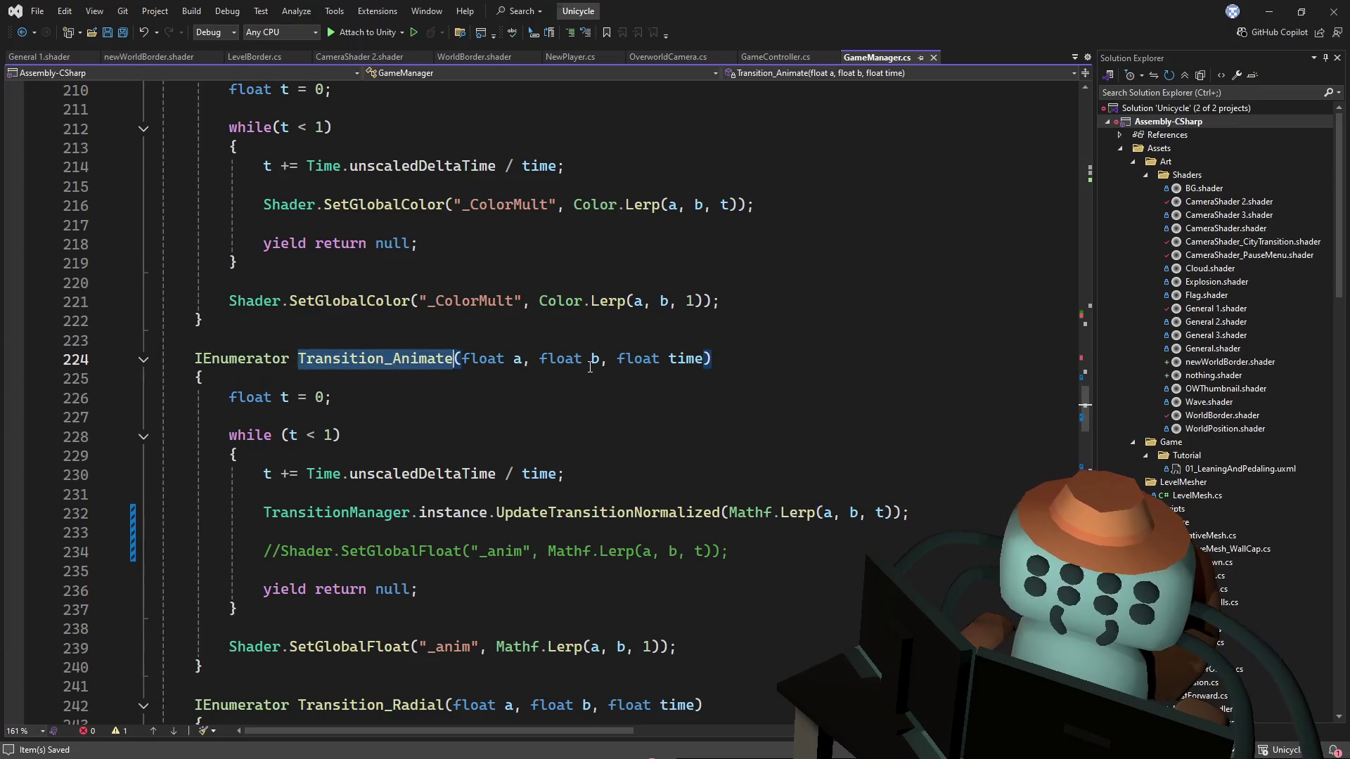
pyautogui.hotkey('alt', 'Tab')
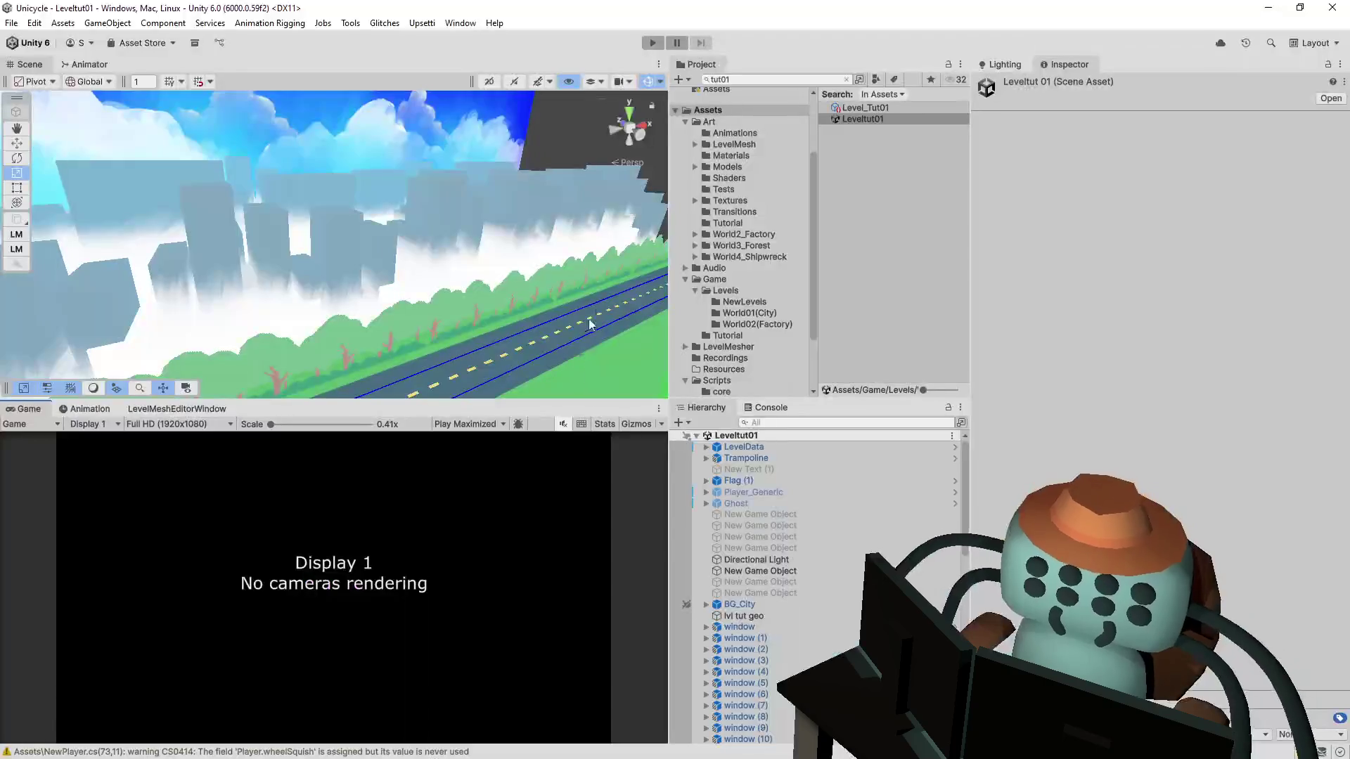
# Step: Start Play, exit to the overworld, and clear Tutoriapolis 1 with a flip onto the roof
pyautogui.click(661, 41)
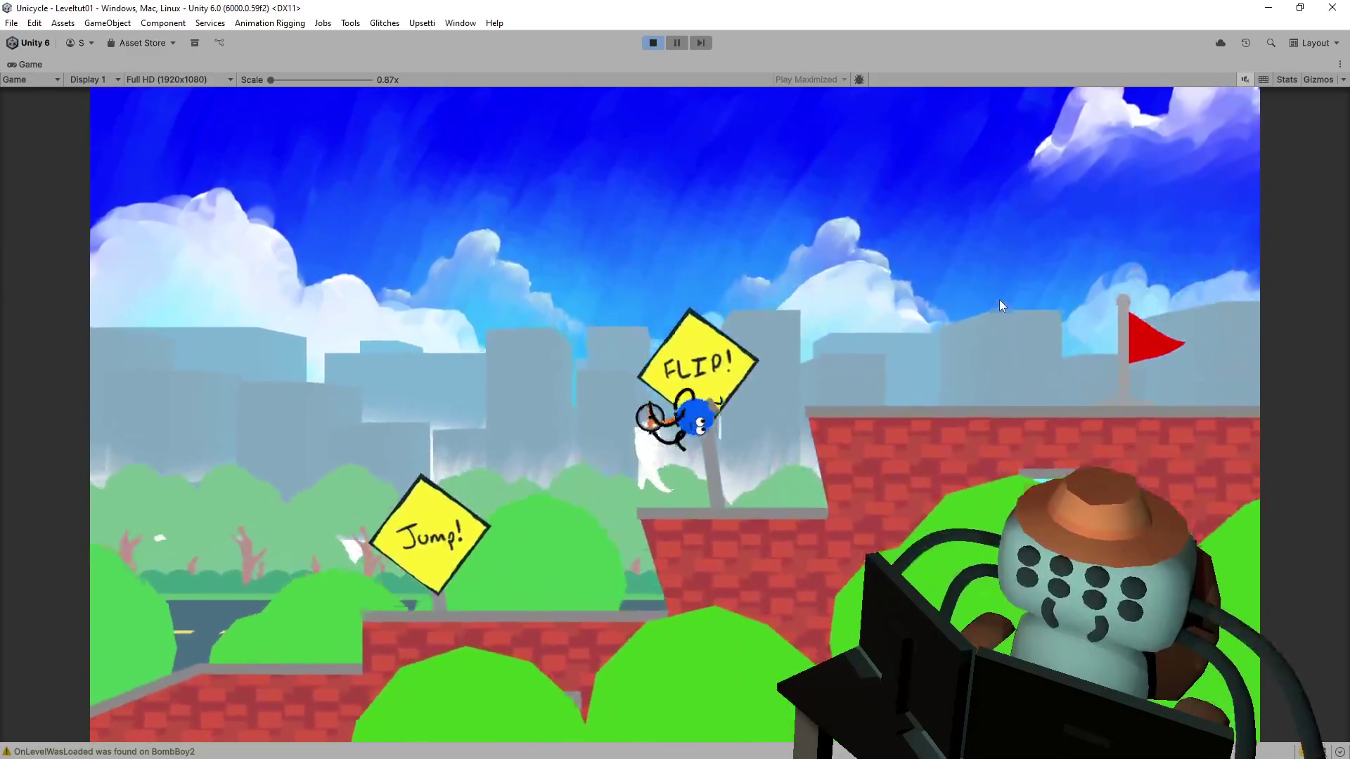
pyautogui.press('space')
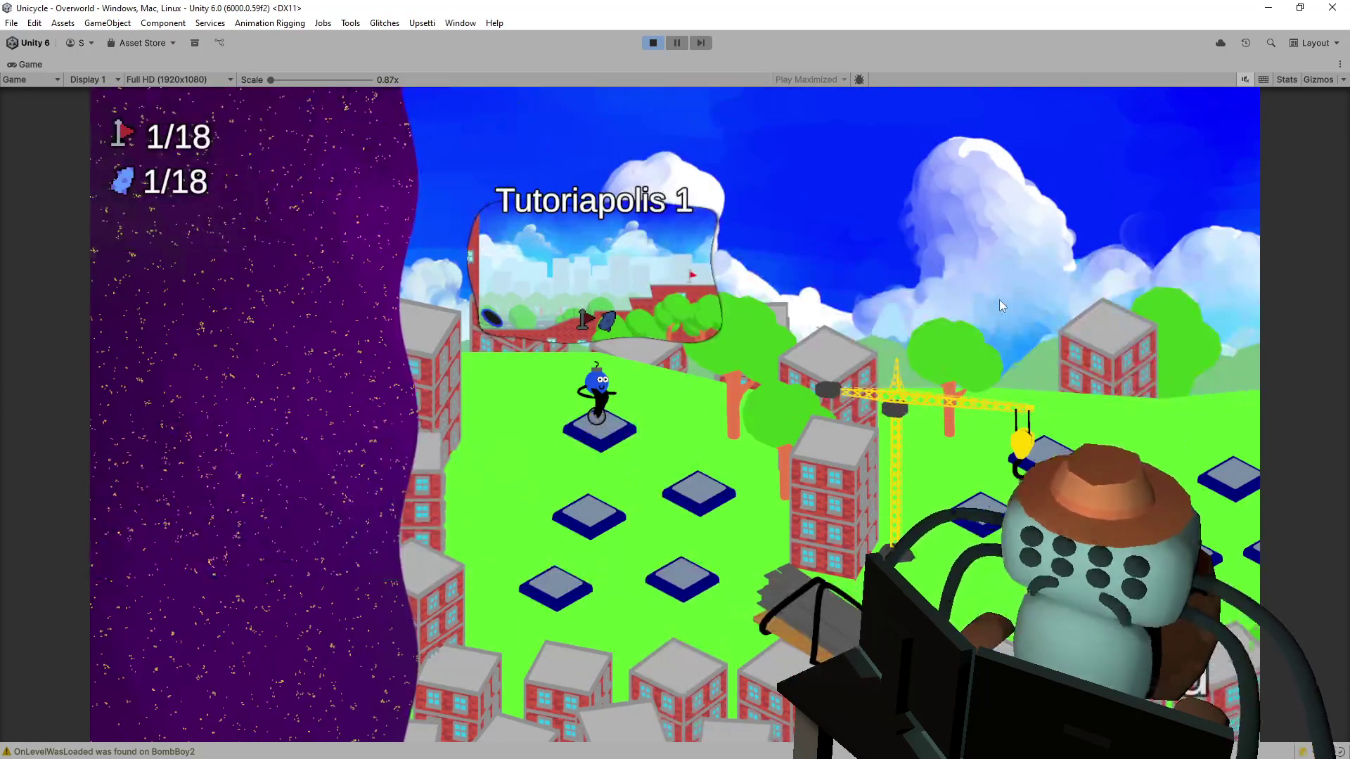
pyautogui.press('Left')
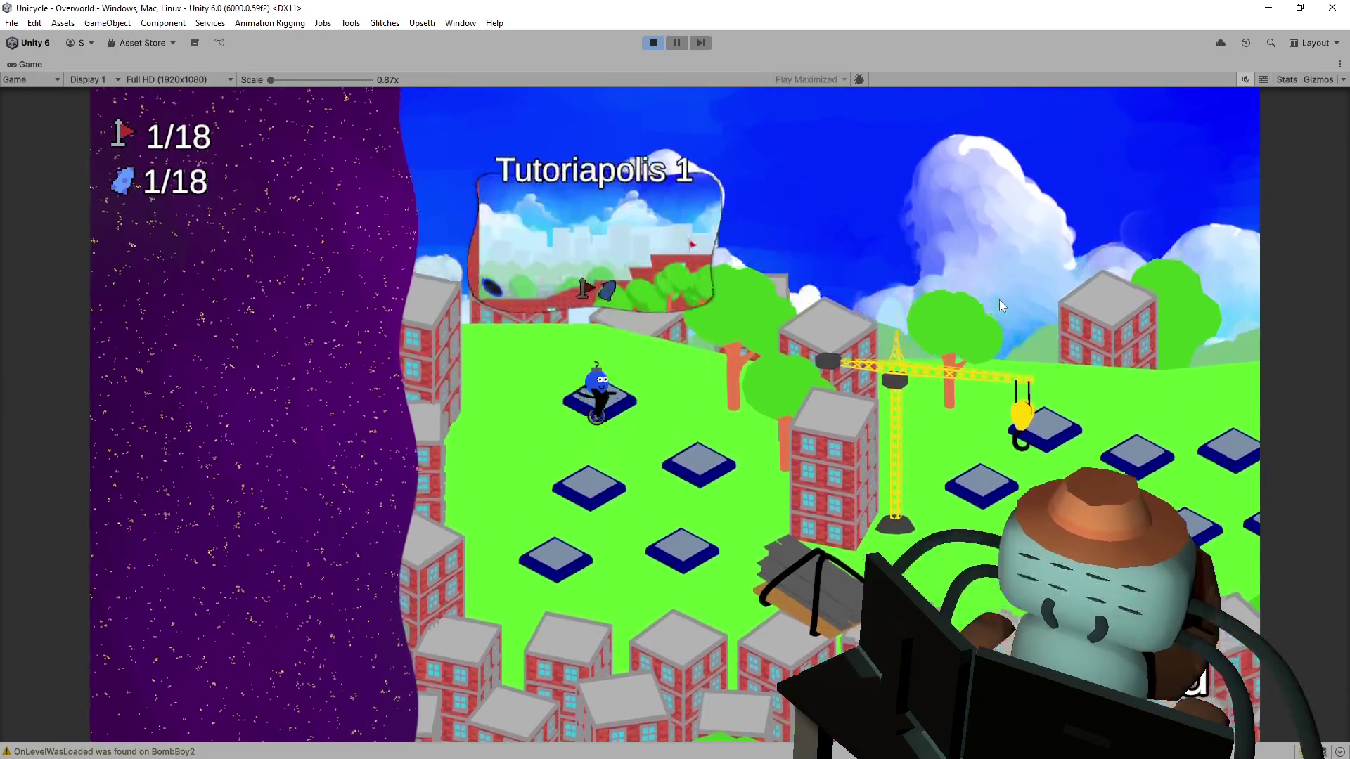
pyautogui.press('space')
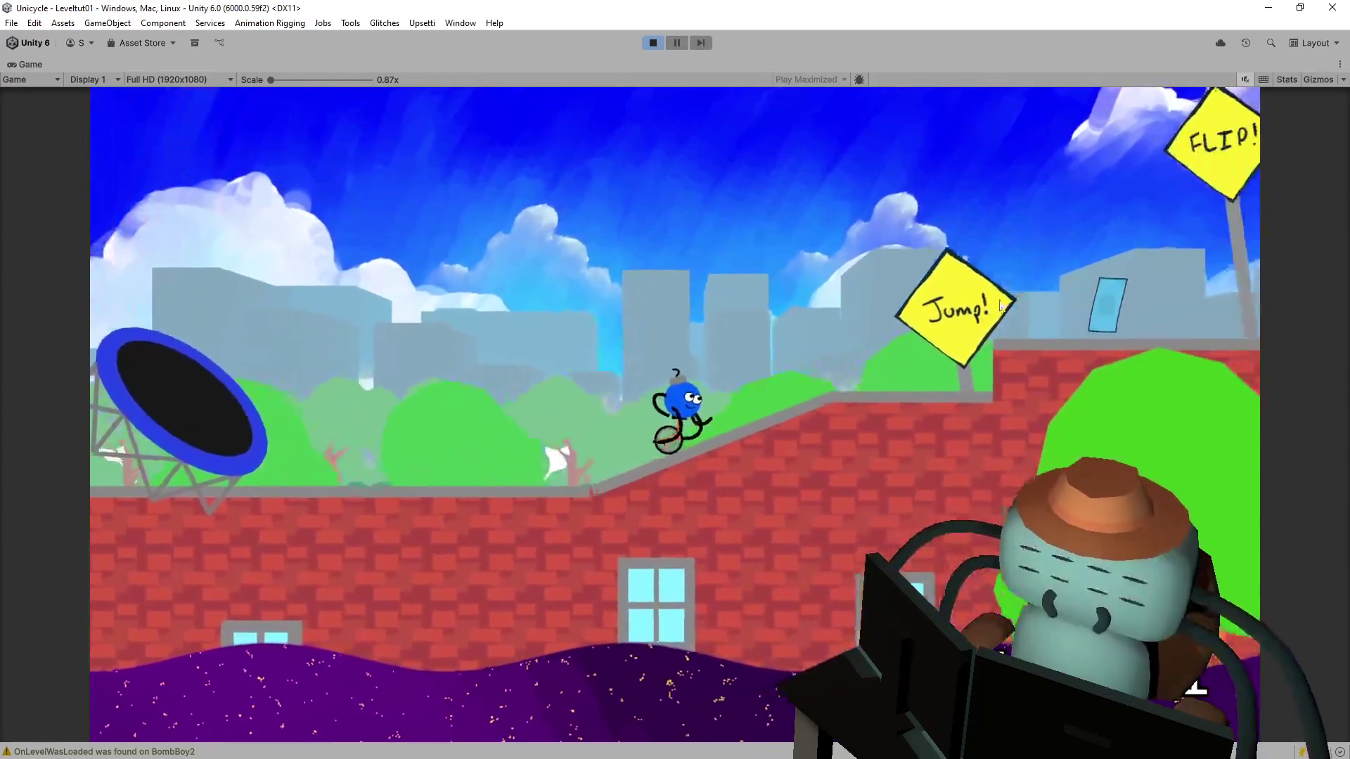
pyautogui.press('space')
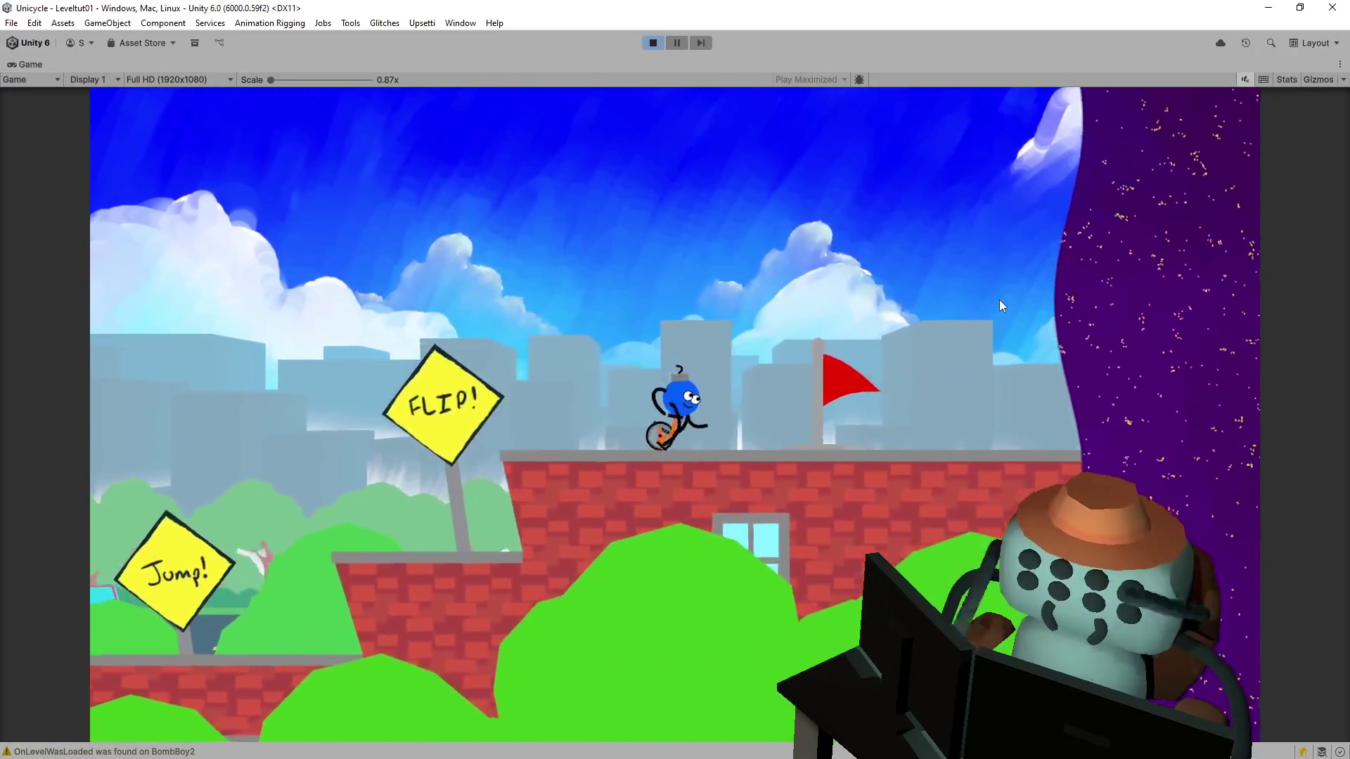
pyautogui.press('space')
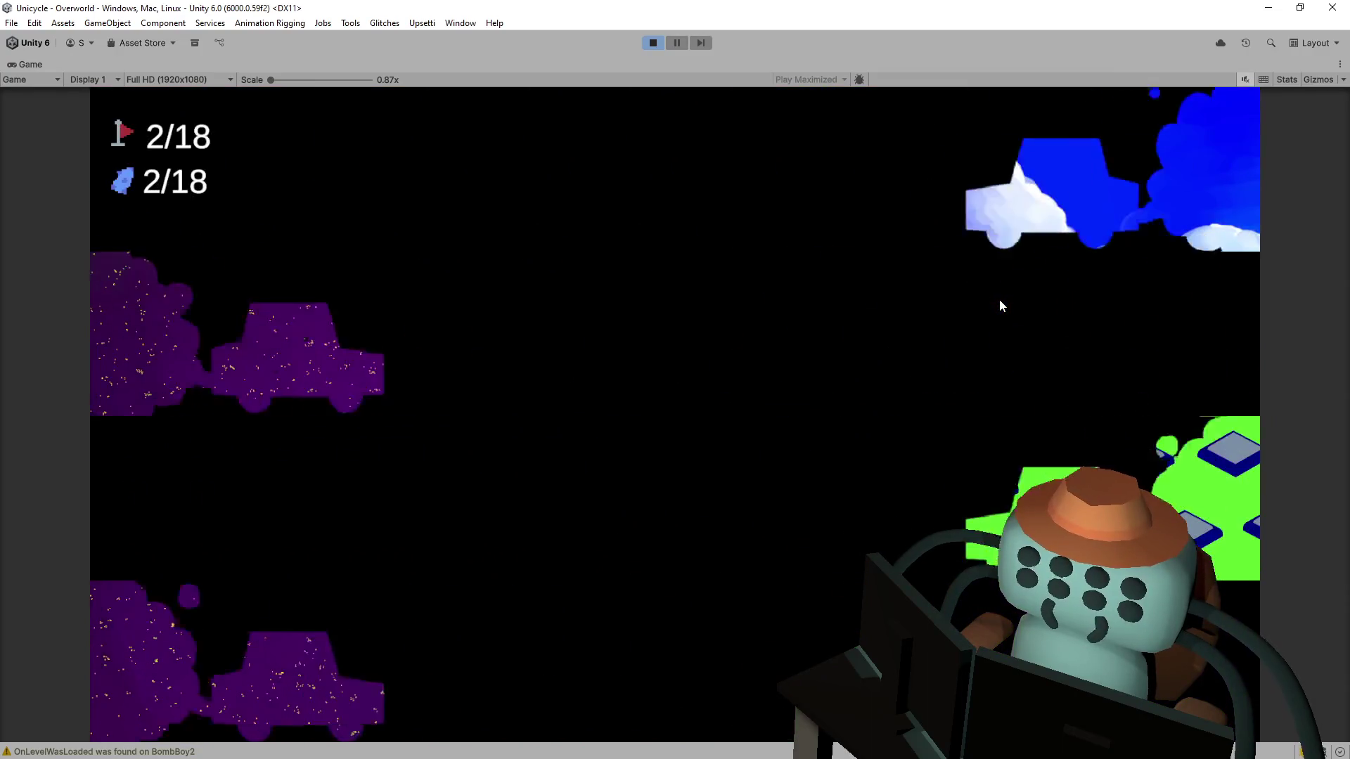
pyautogui.press('Right')
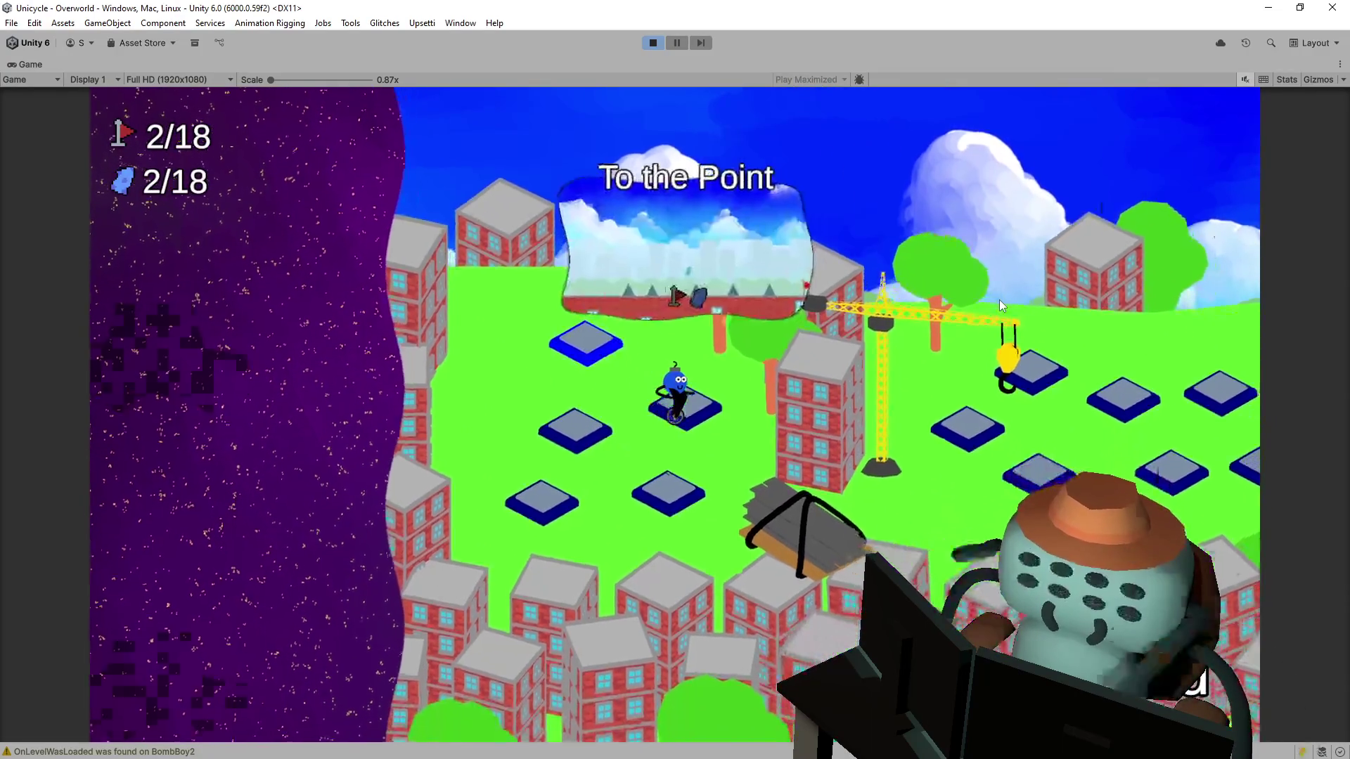
# Step: Play To the Point (Level038) through a restart to completion and exit to the overworld
pyautogui.press('space')
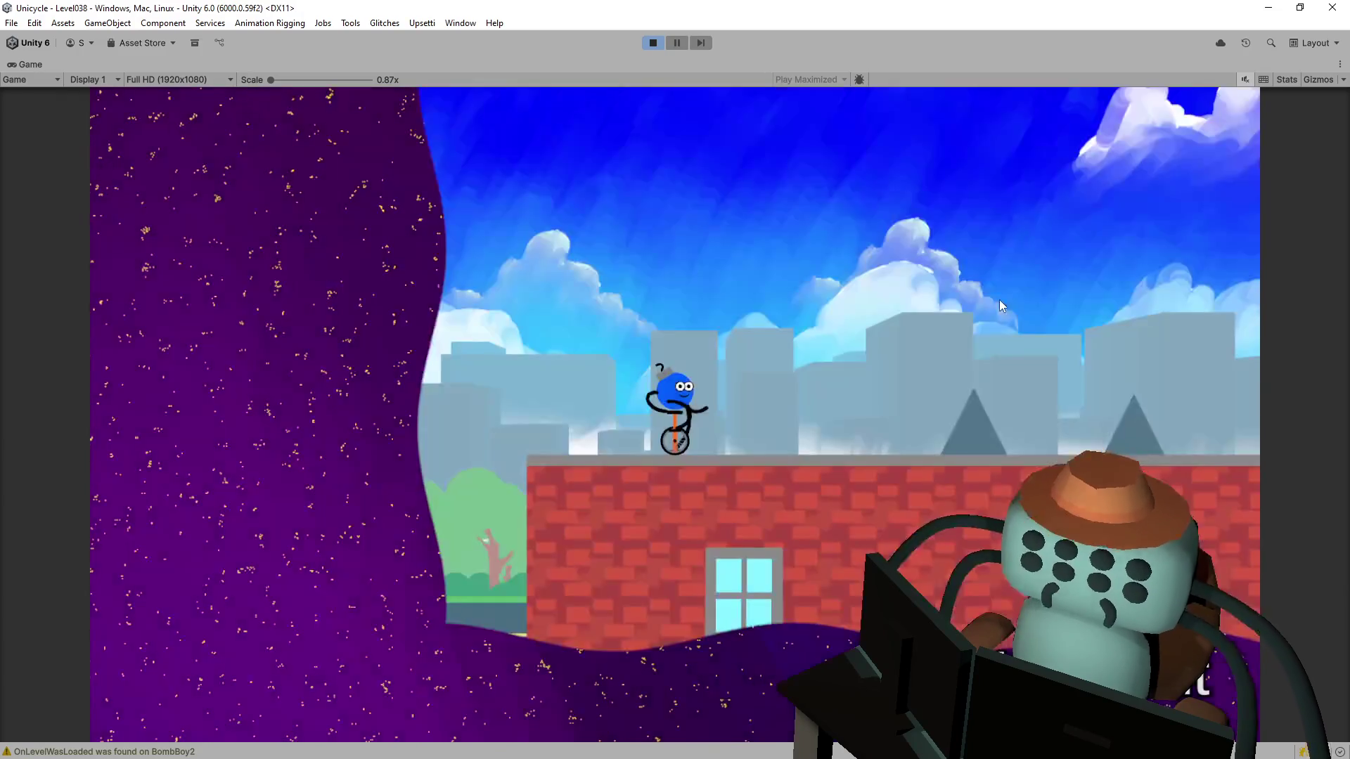
pyautogui.press('space')
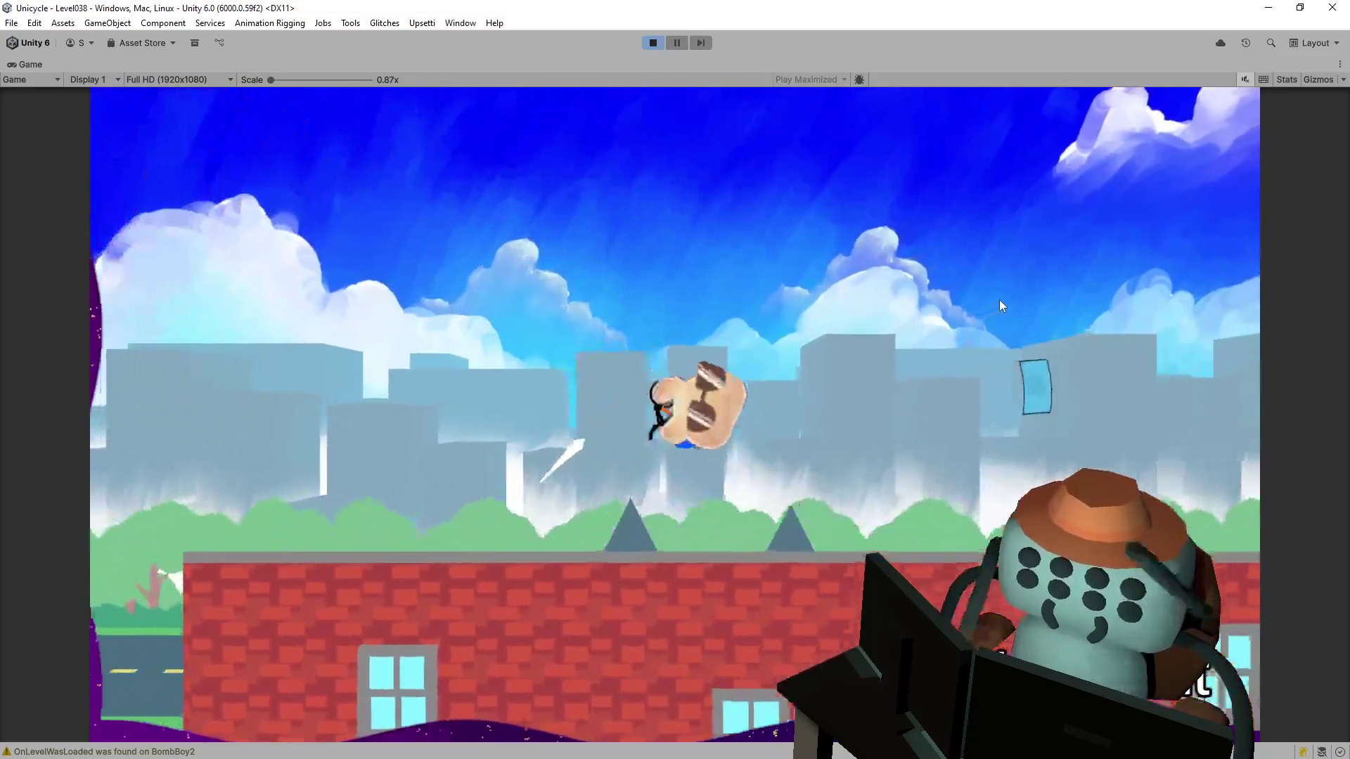
pyautogui.press('space')
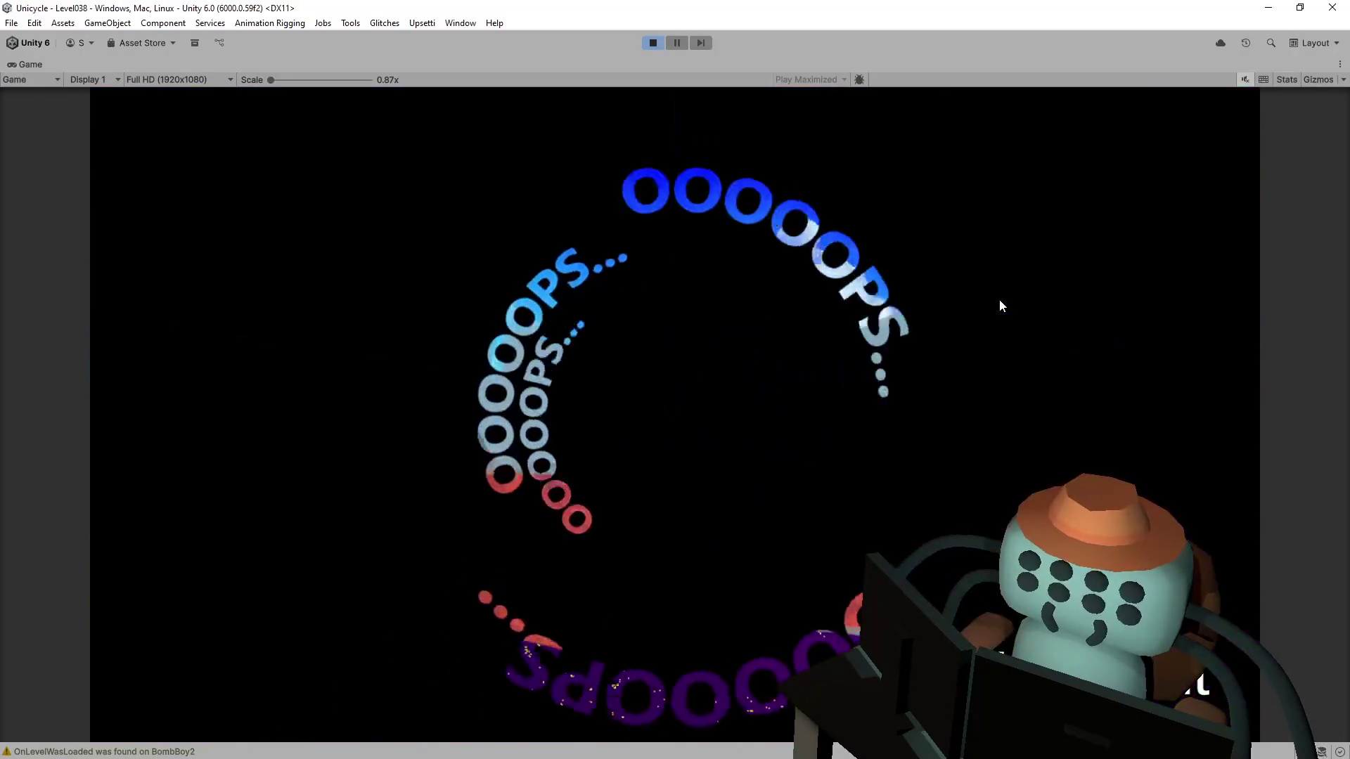
pyautogui.press('space')
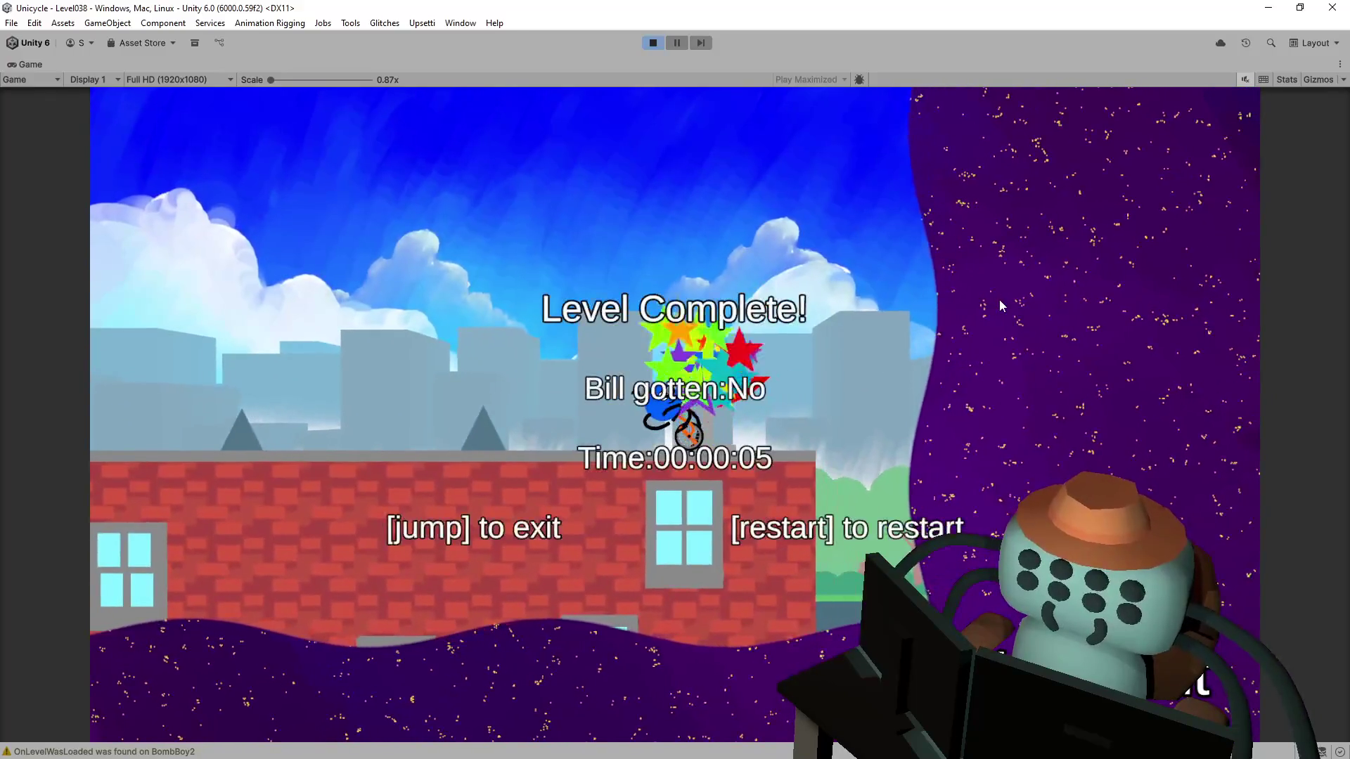
pyautogui.press('space')
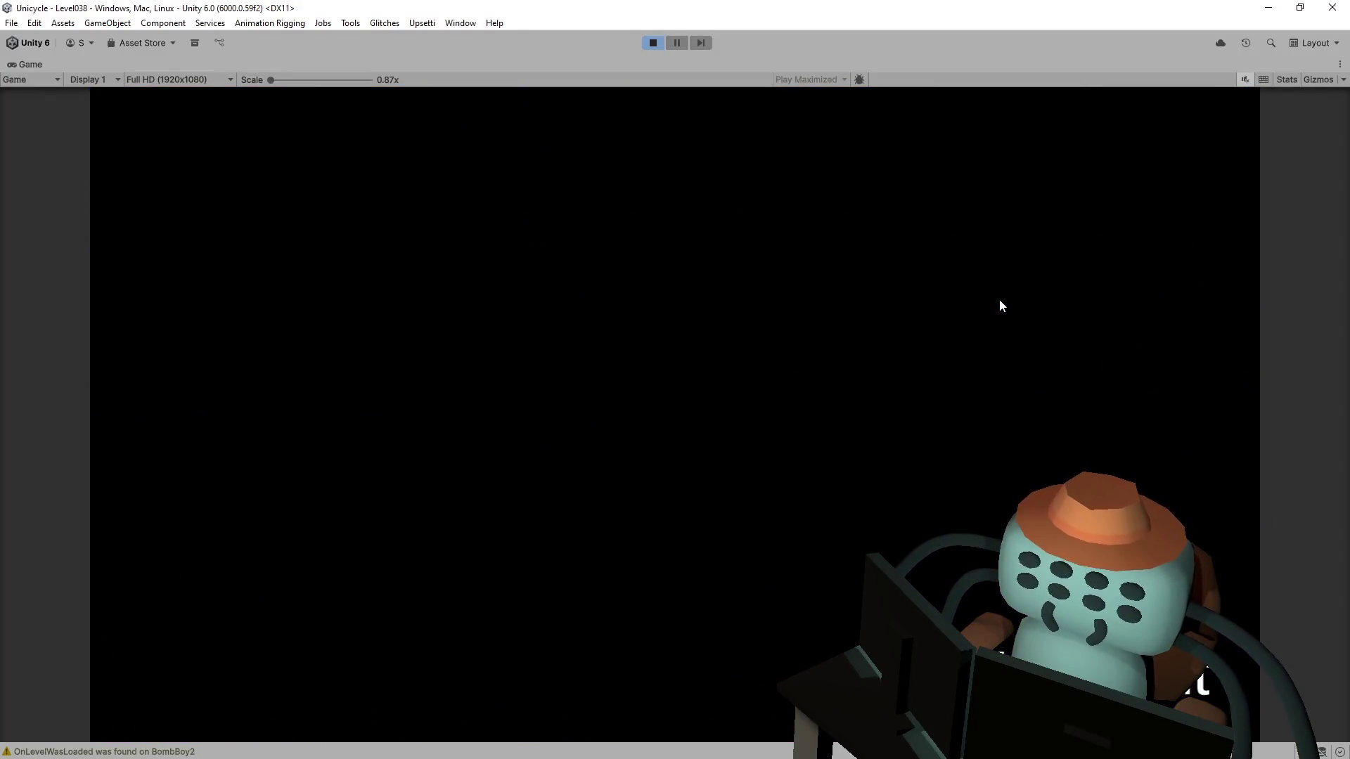
# Step: Enter Level026, flip through it to completion, and exit back to the overworld
pyautogui.press('space')
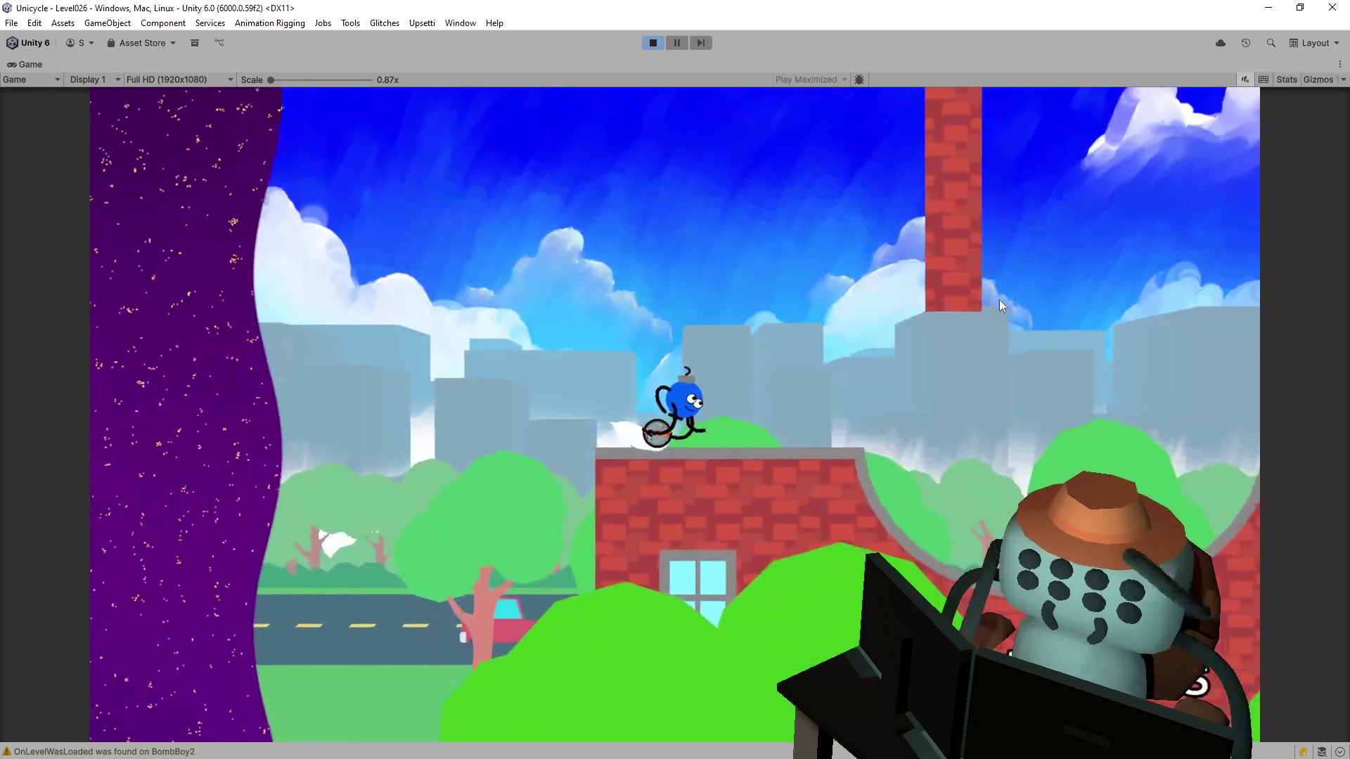
pyautogui.press('space')
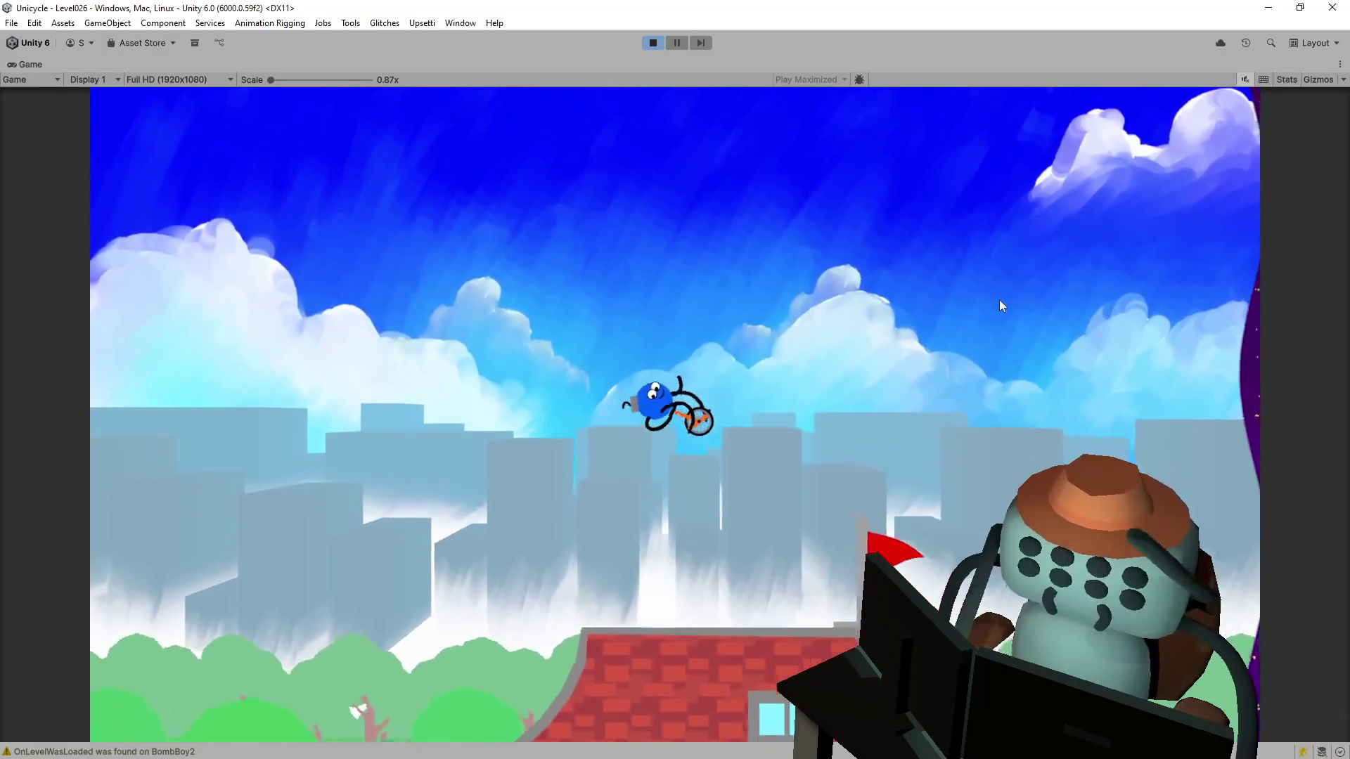
pyautogui.press('space')
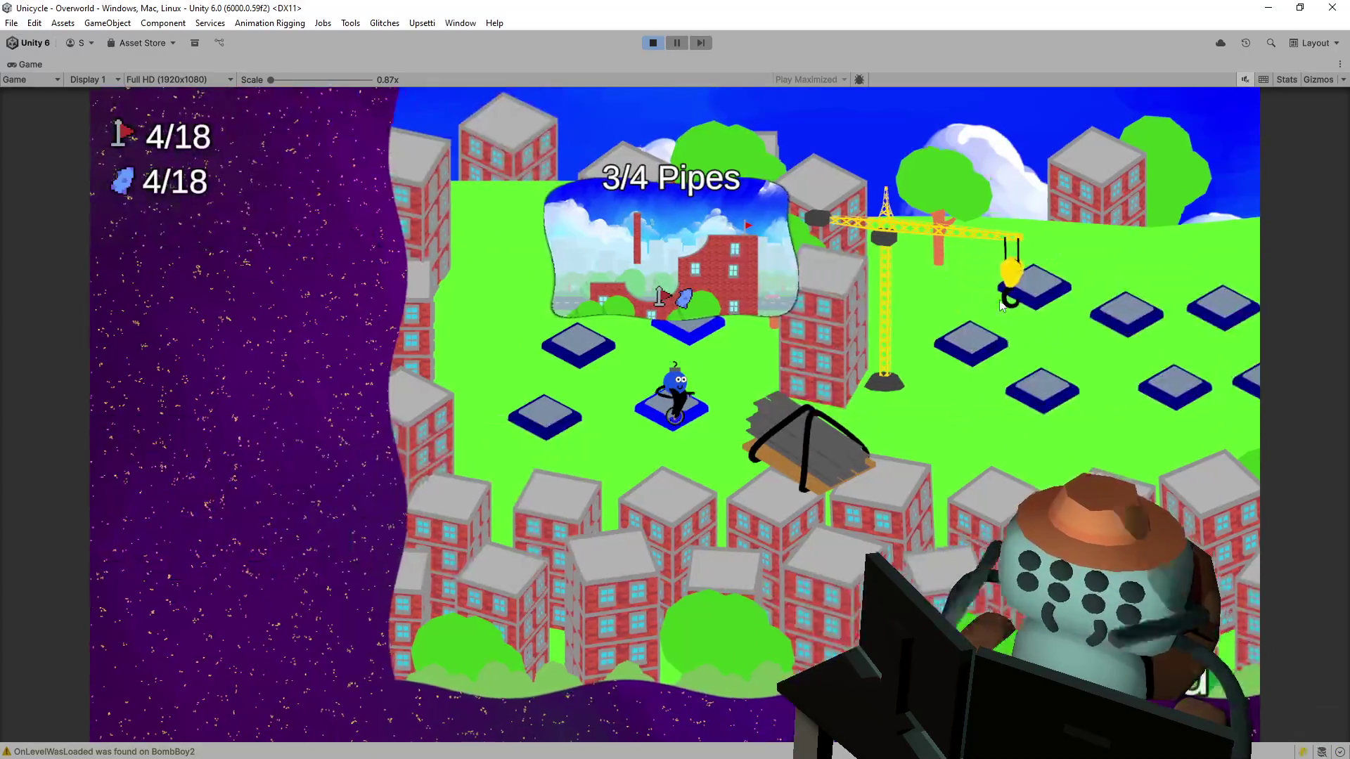
# Step: Beat Pinball 1 by launching off the flipper to the rooftop flag, then exit
pyautogui.press('Left')
pyautogui.press('space')
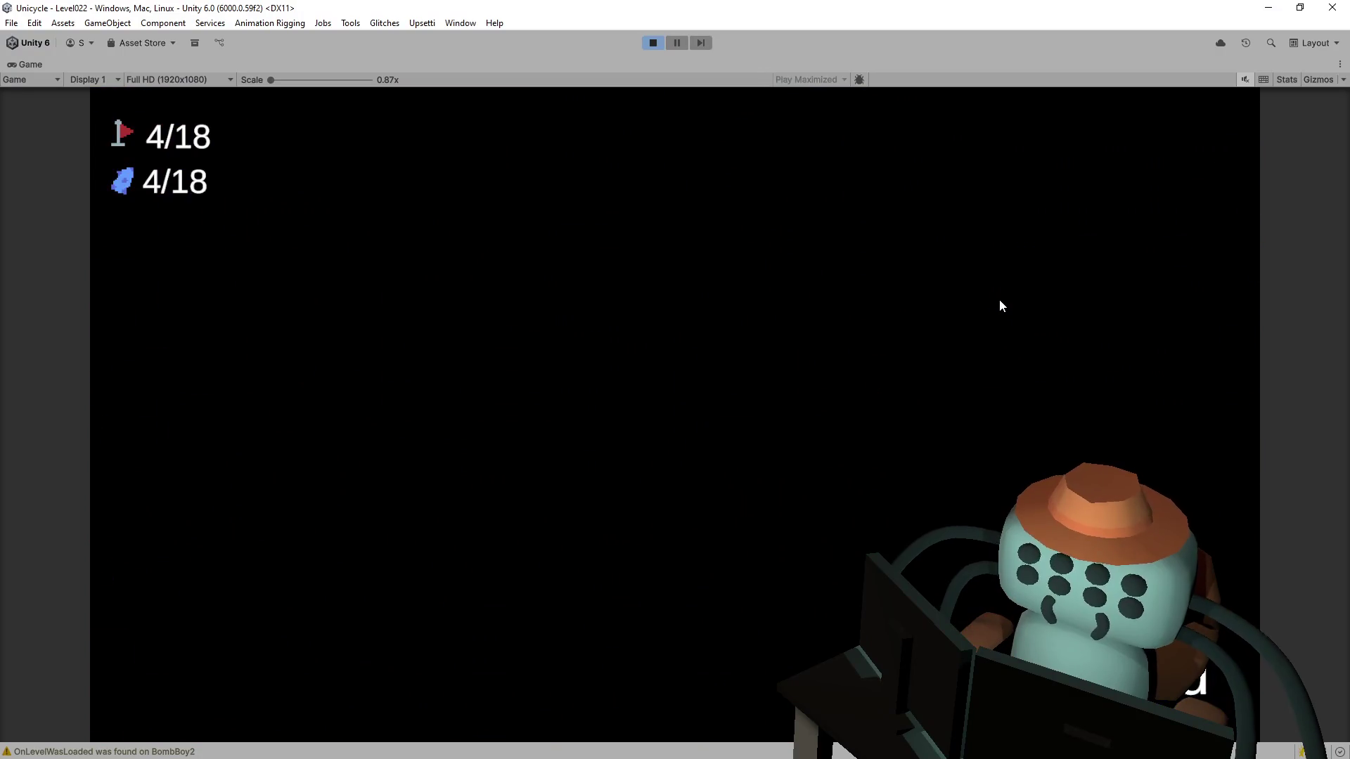
pyautogui.press('Right')
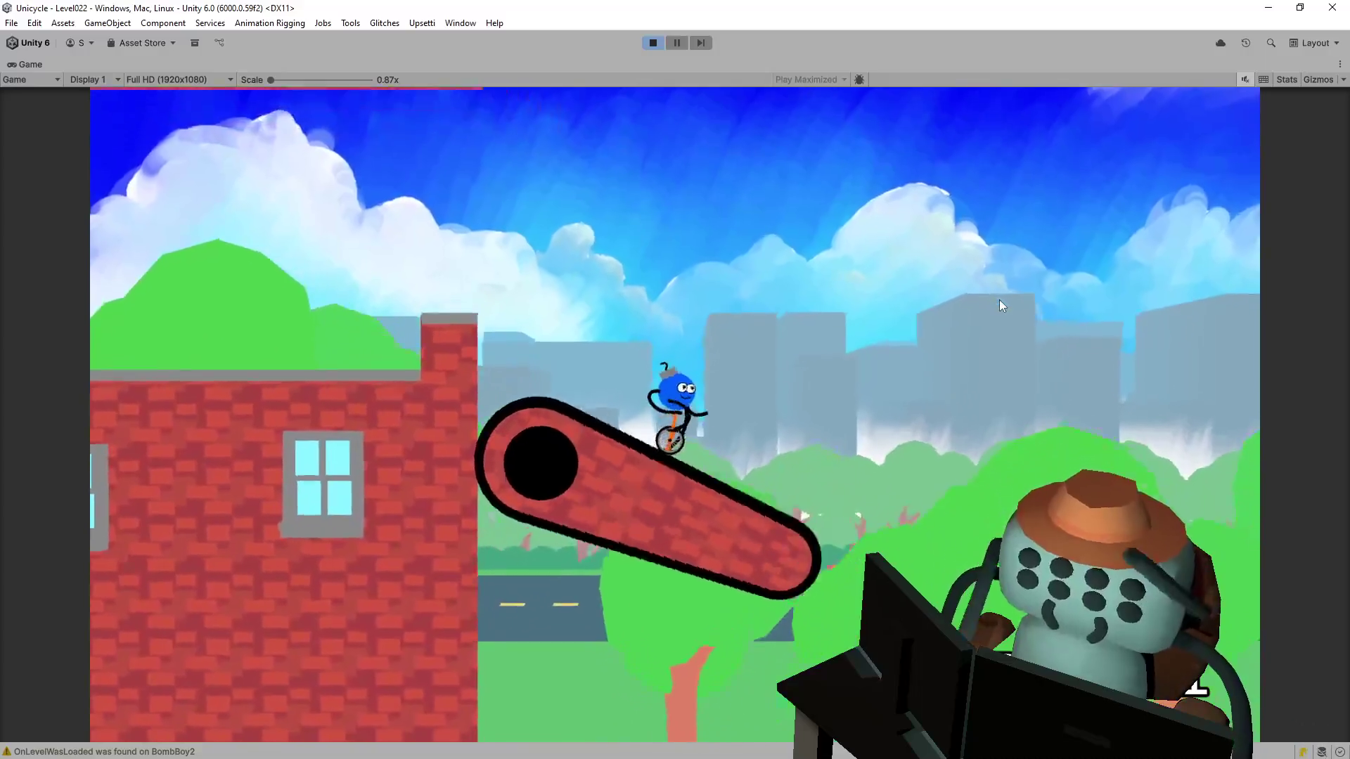
pyautogui.press('space')
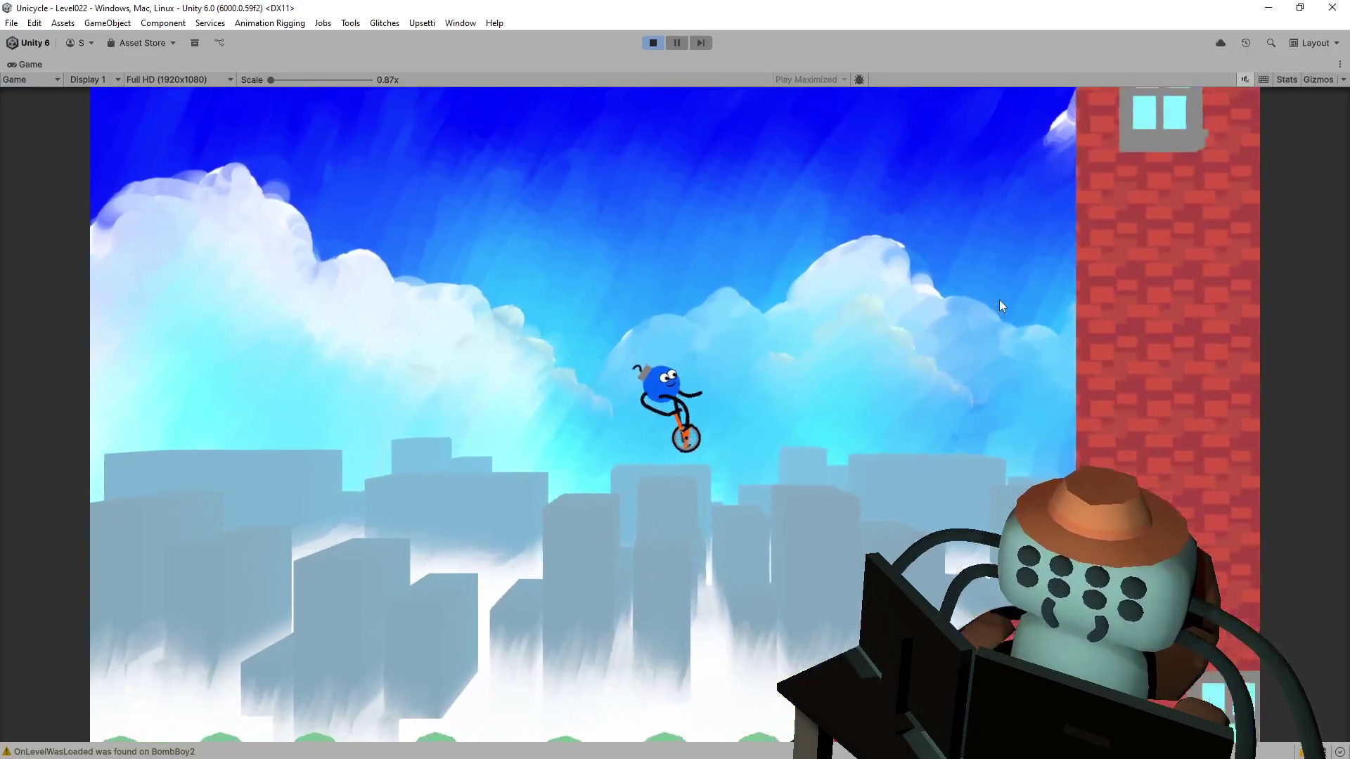
pyautogui.press('space')
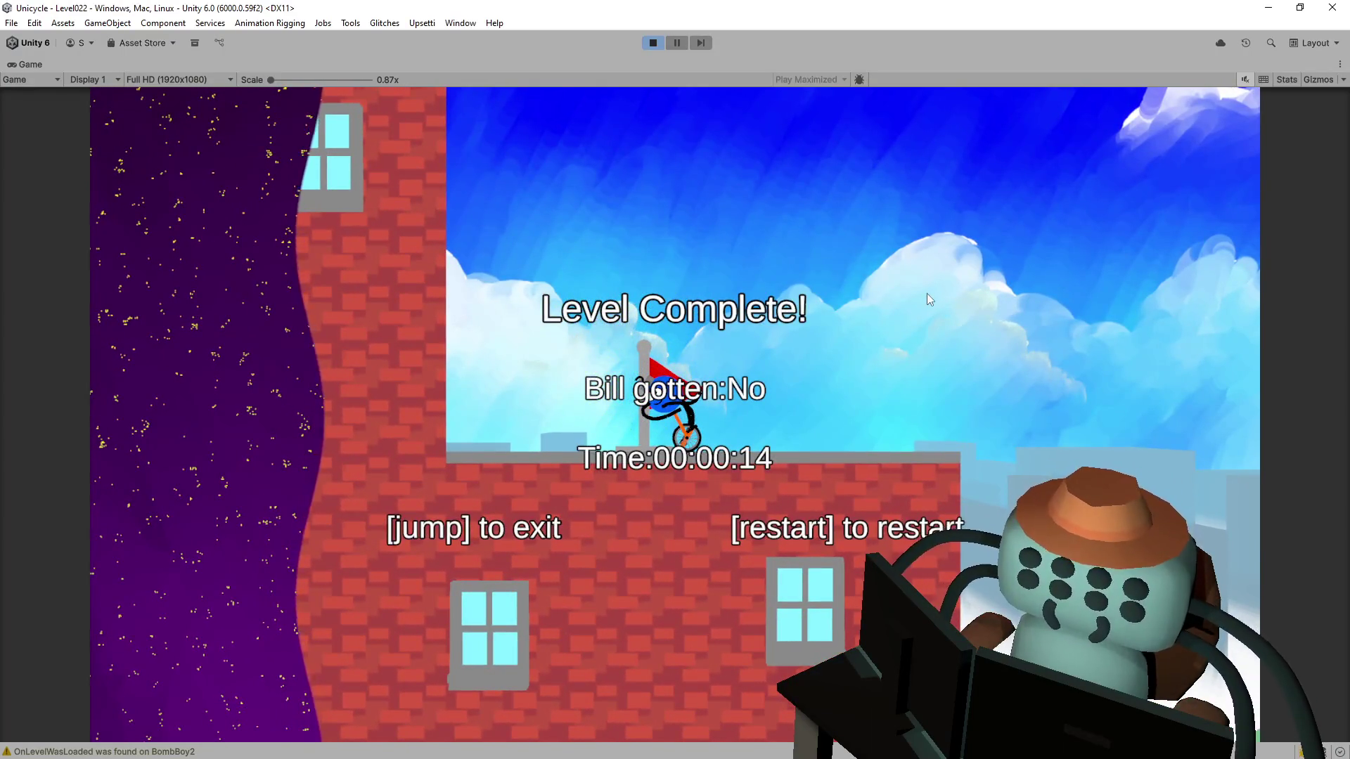
pyautogui.press('space')
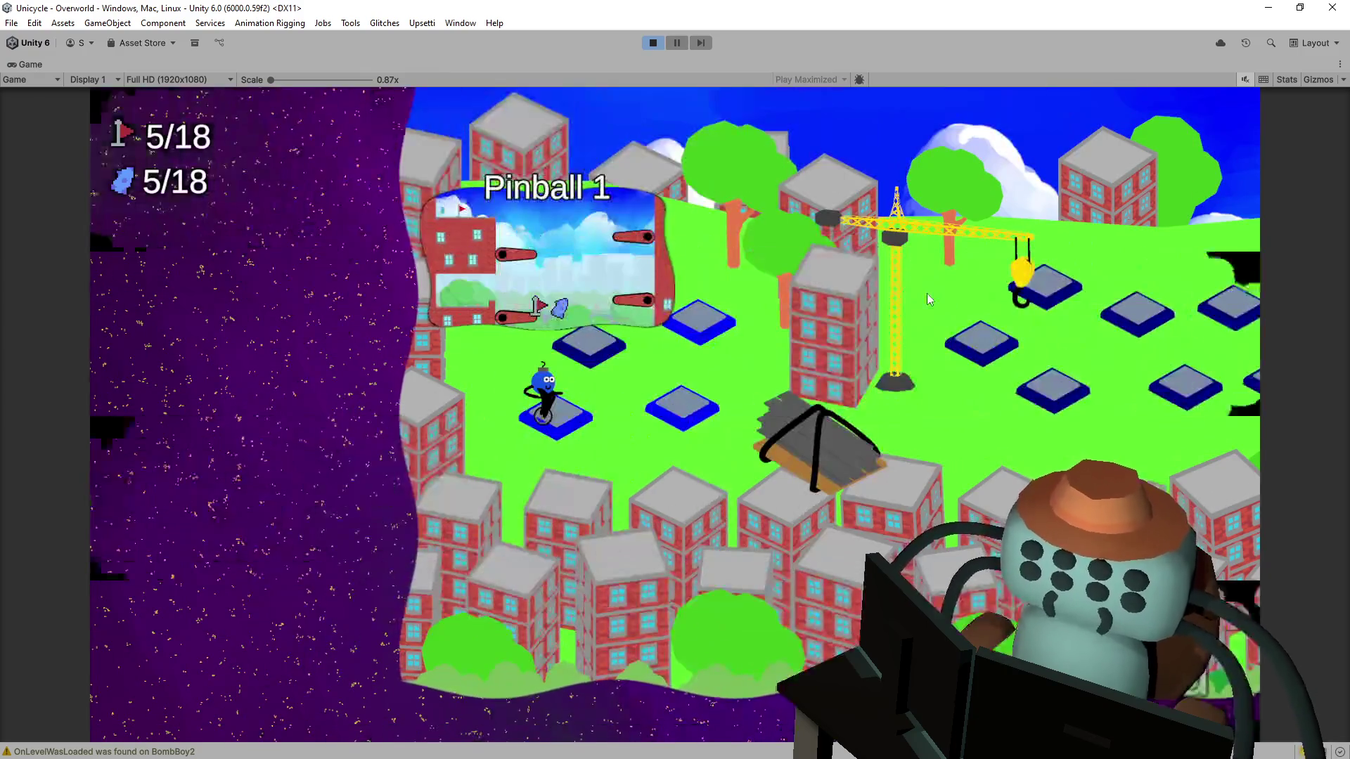
# Step: Enter Tutoriapolis 2 and ride right past the Crouch sign
pyautogui.press('Up')
pyautogui.press('space')
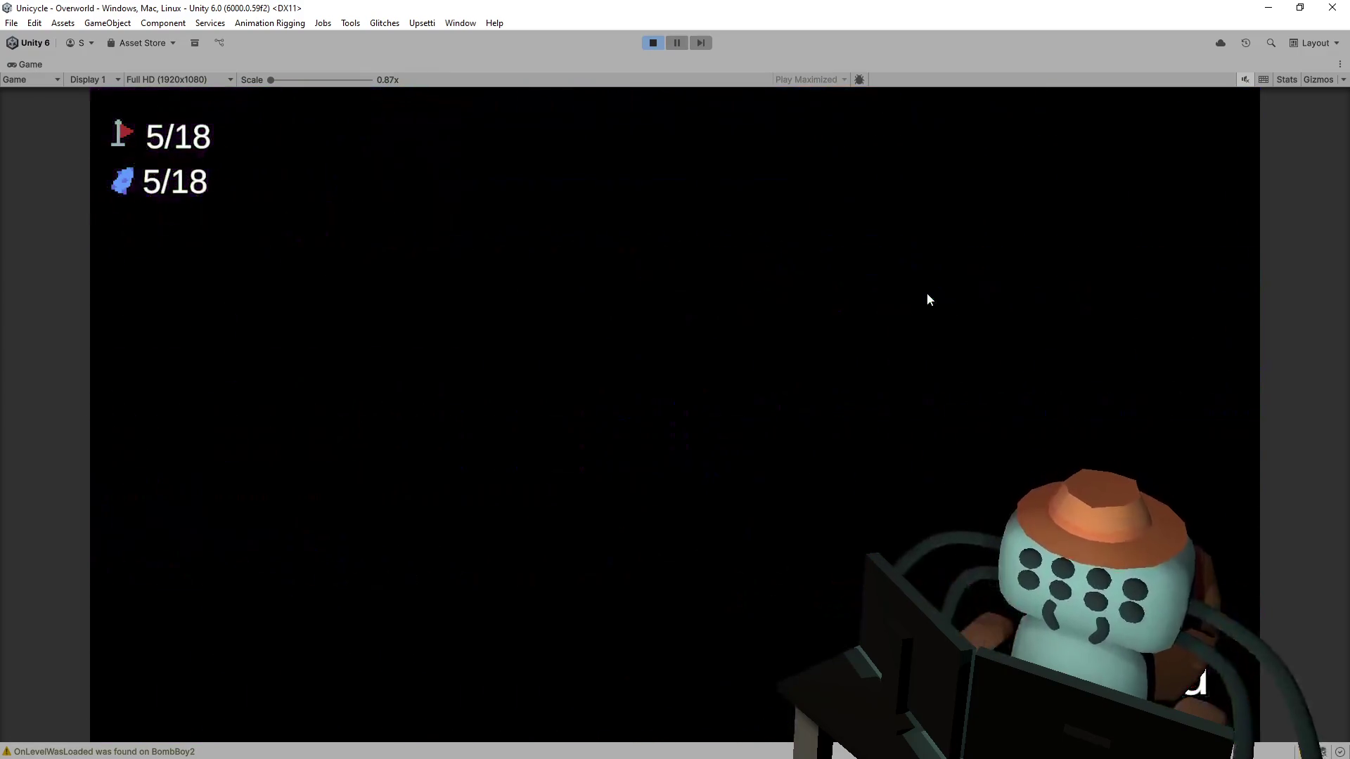
pyautogui.press('Right')
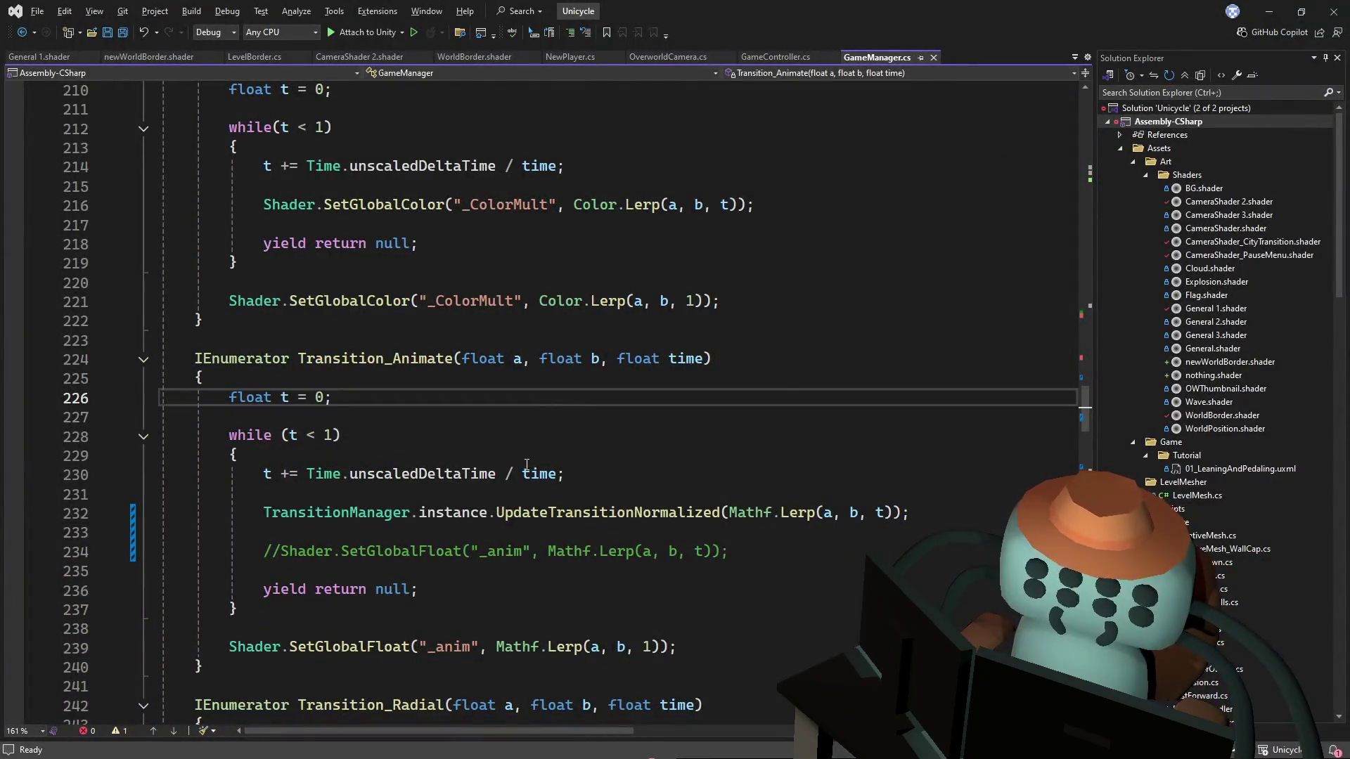
# Step: Scroll GameManager.cs from Transition_Animate down to the SetTransition restartMat call
pyautogui.scroll(-1, 790, 384)
pyautogui.scroll(-2, 814, 371)
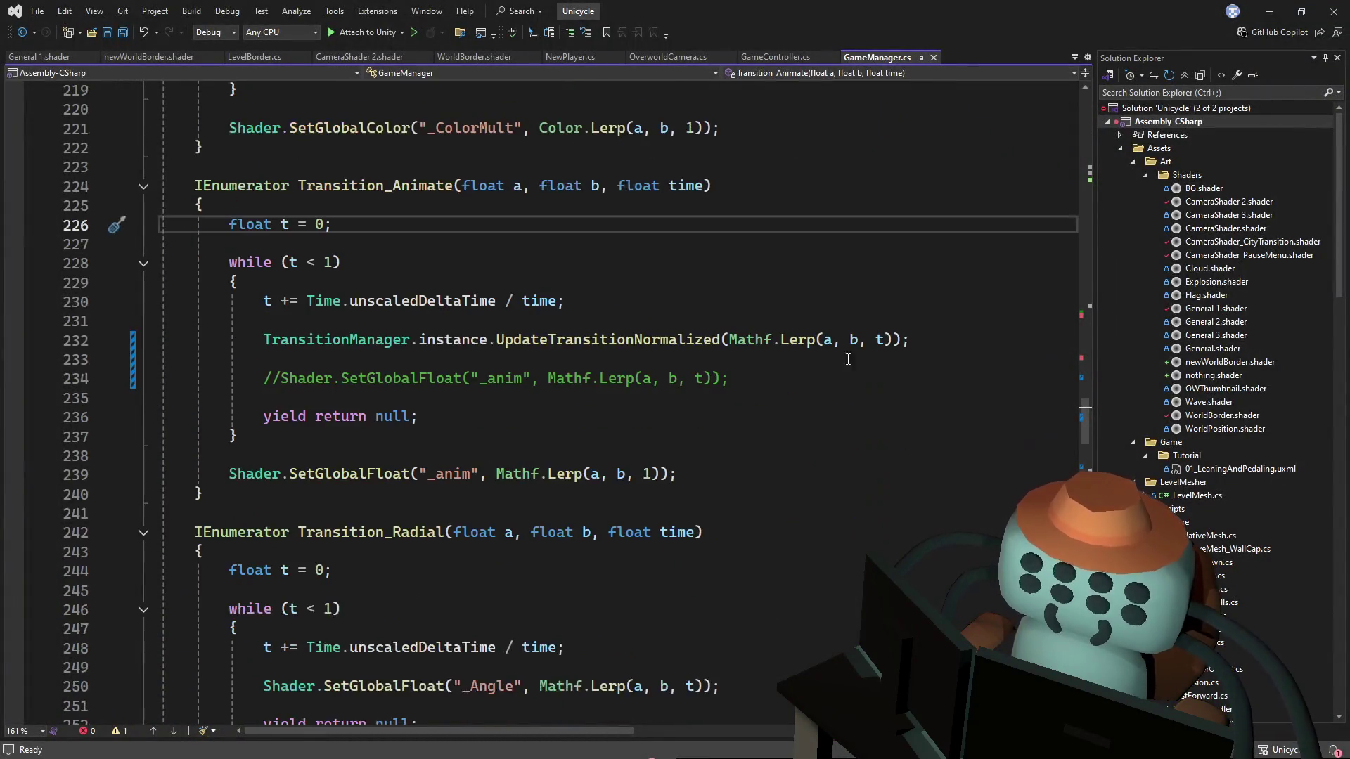
pyautogui.moveTo(1084, 420); pyautogui.dragTo(1091, 309)
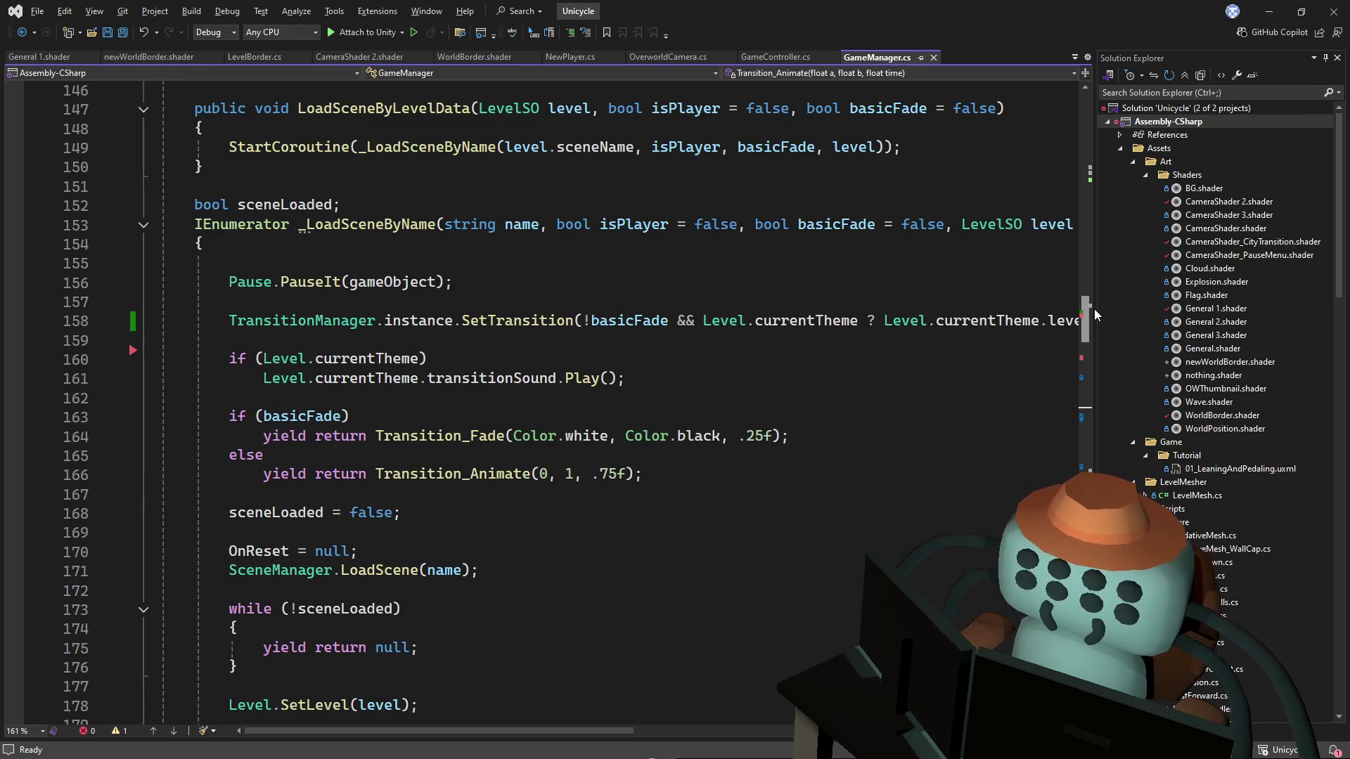
pyautogui.scroll(-1, 1090, 314)
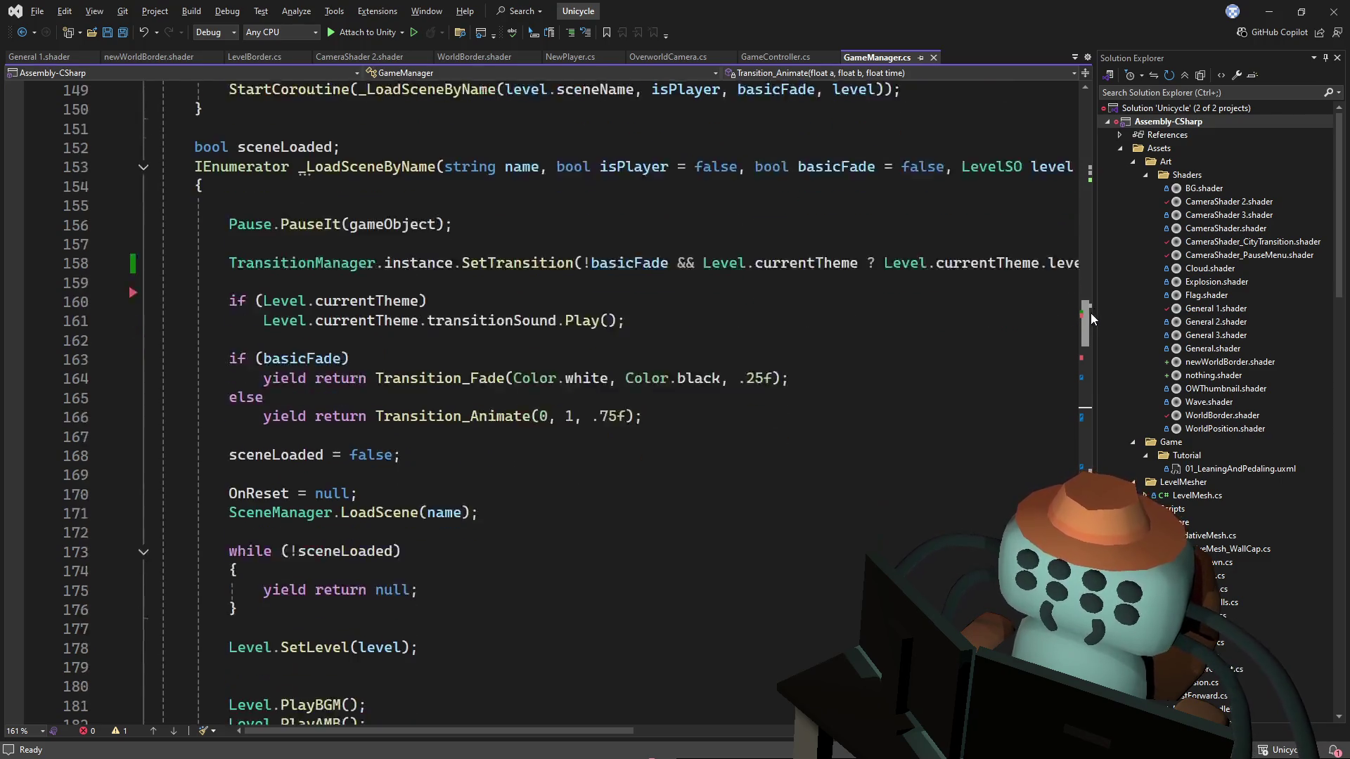
pyautogui.scroll(-1, 1090, 314)
pyautogui.scroll(-4, 1088, 315)
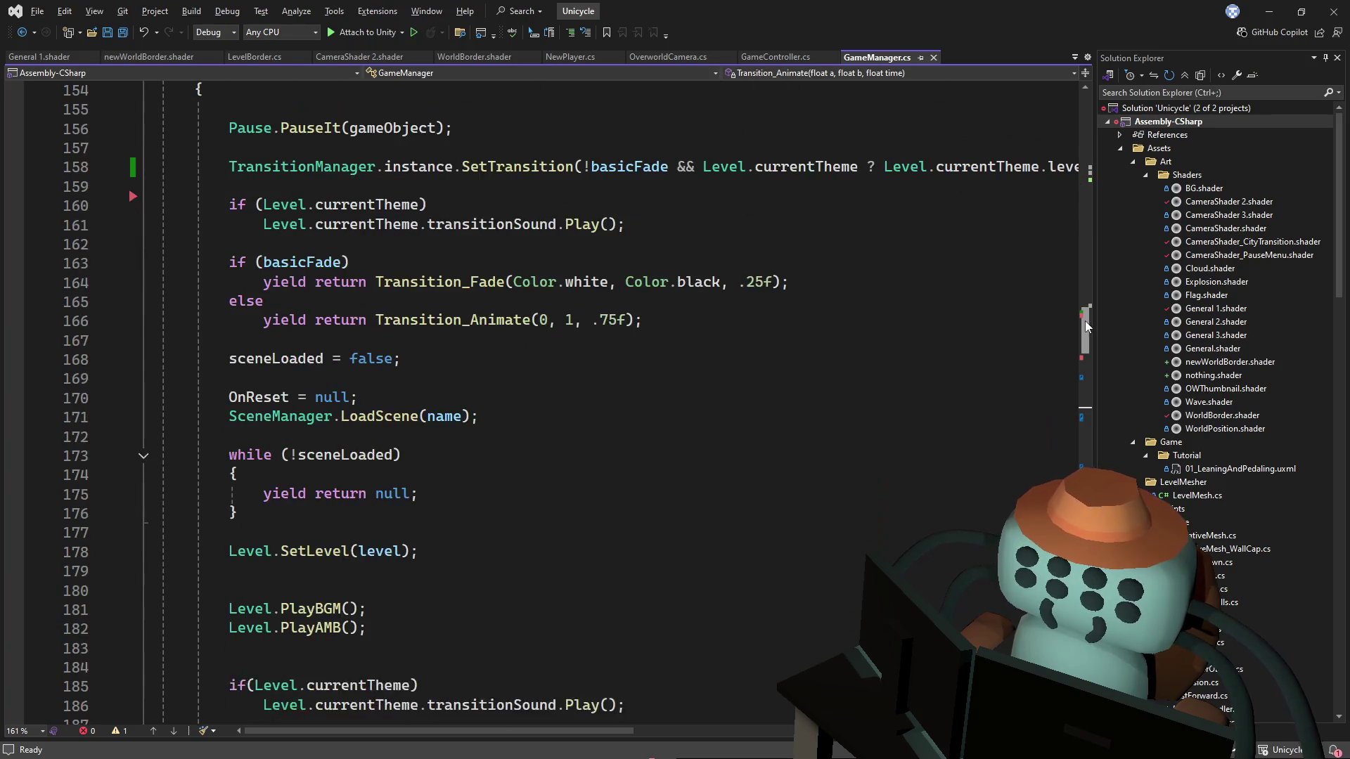
pyautogui.scroll(-4, 1070, 339)
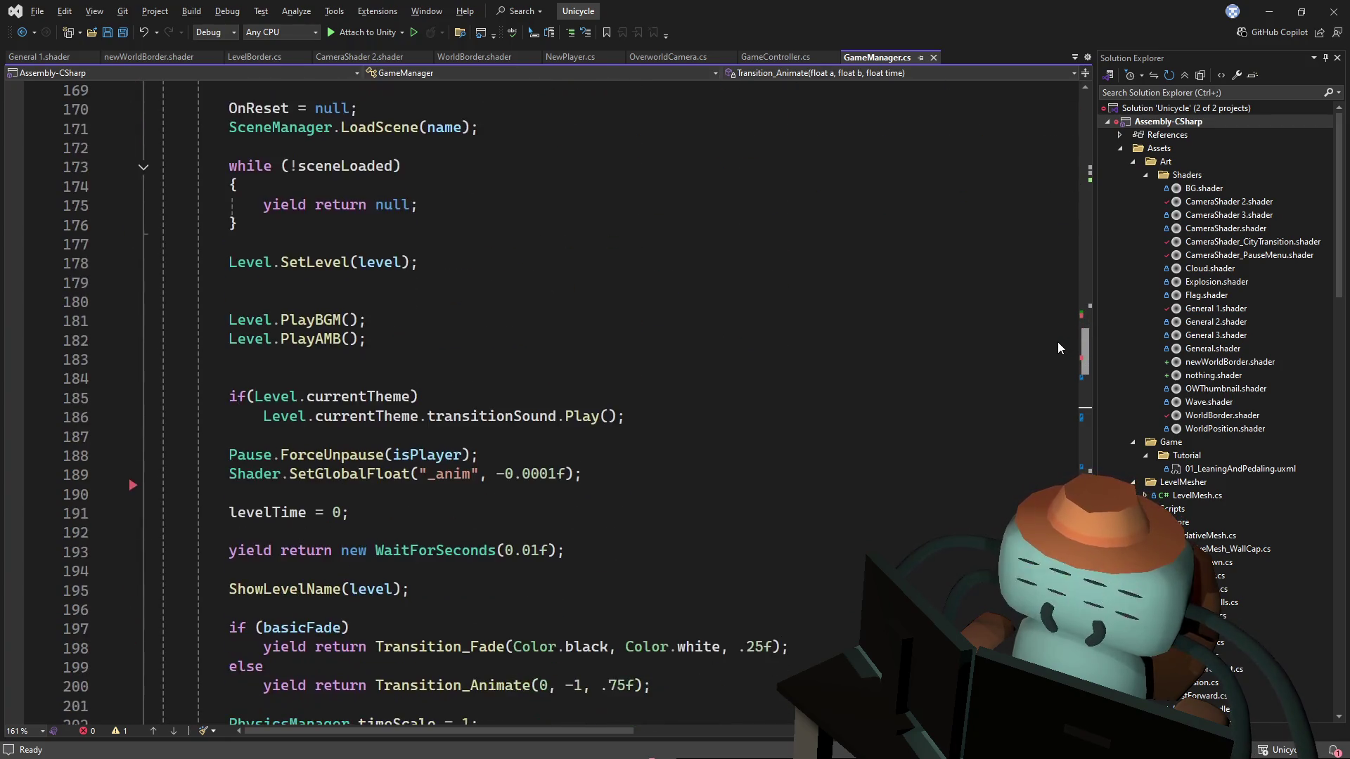
pyautogui.scroll(-2, 1056, 348)
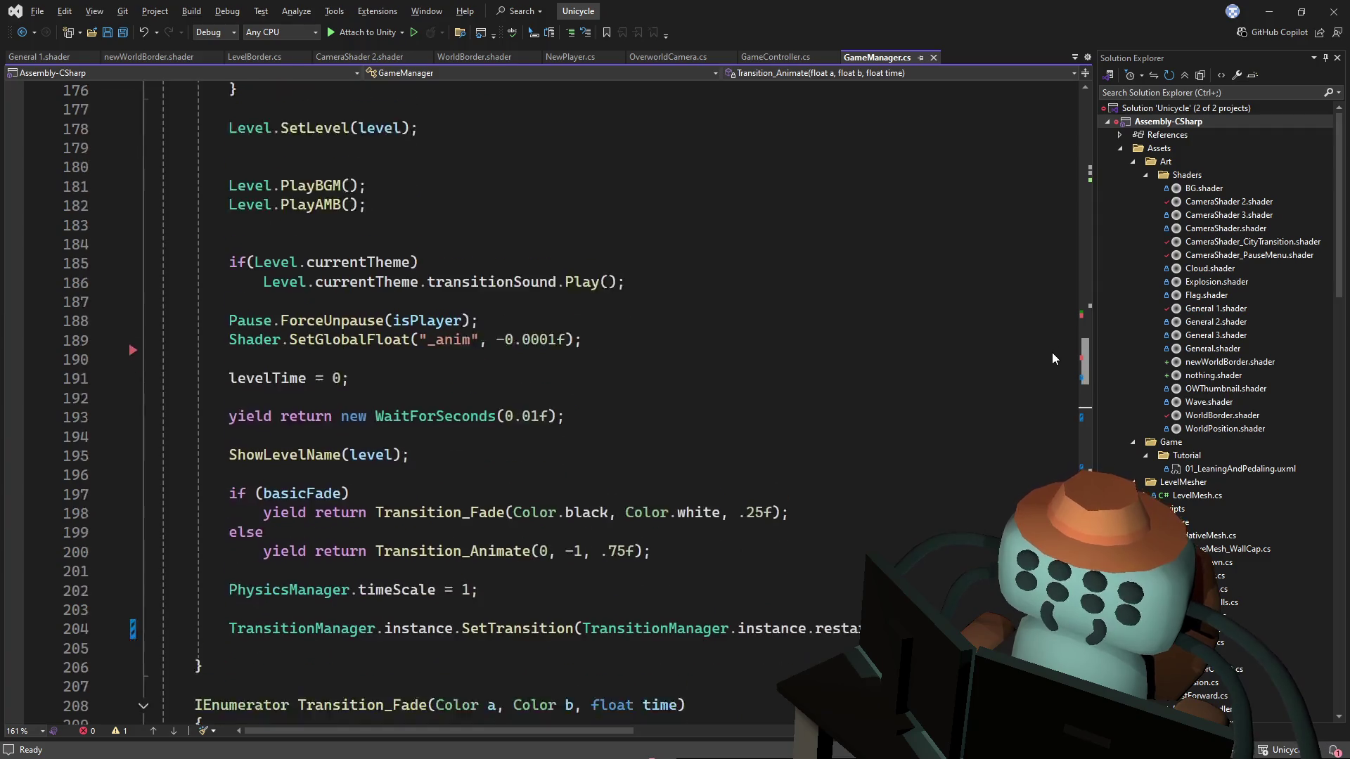
pyautogui.scroll(-1, 1052, 356)
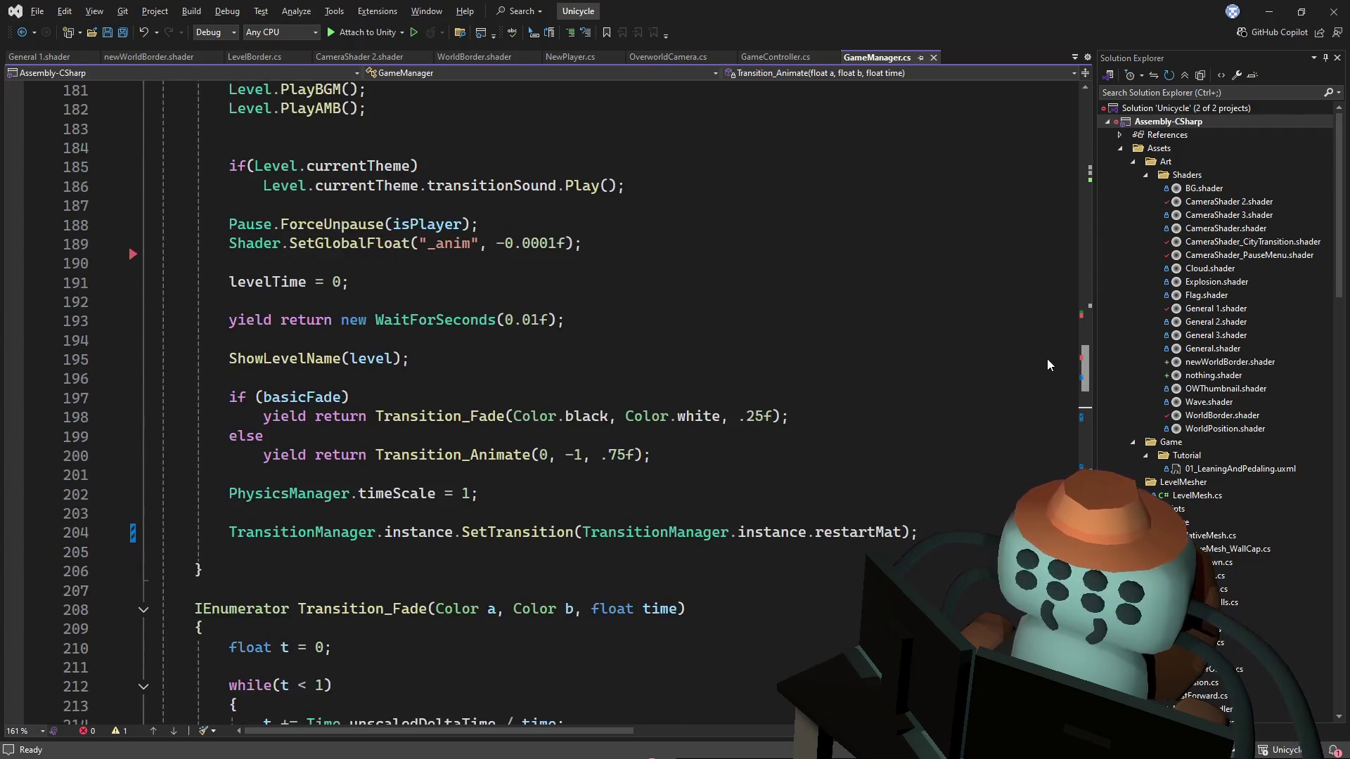
pyautogui.hotkey('alt', 'Tab')
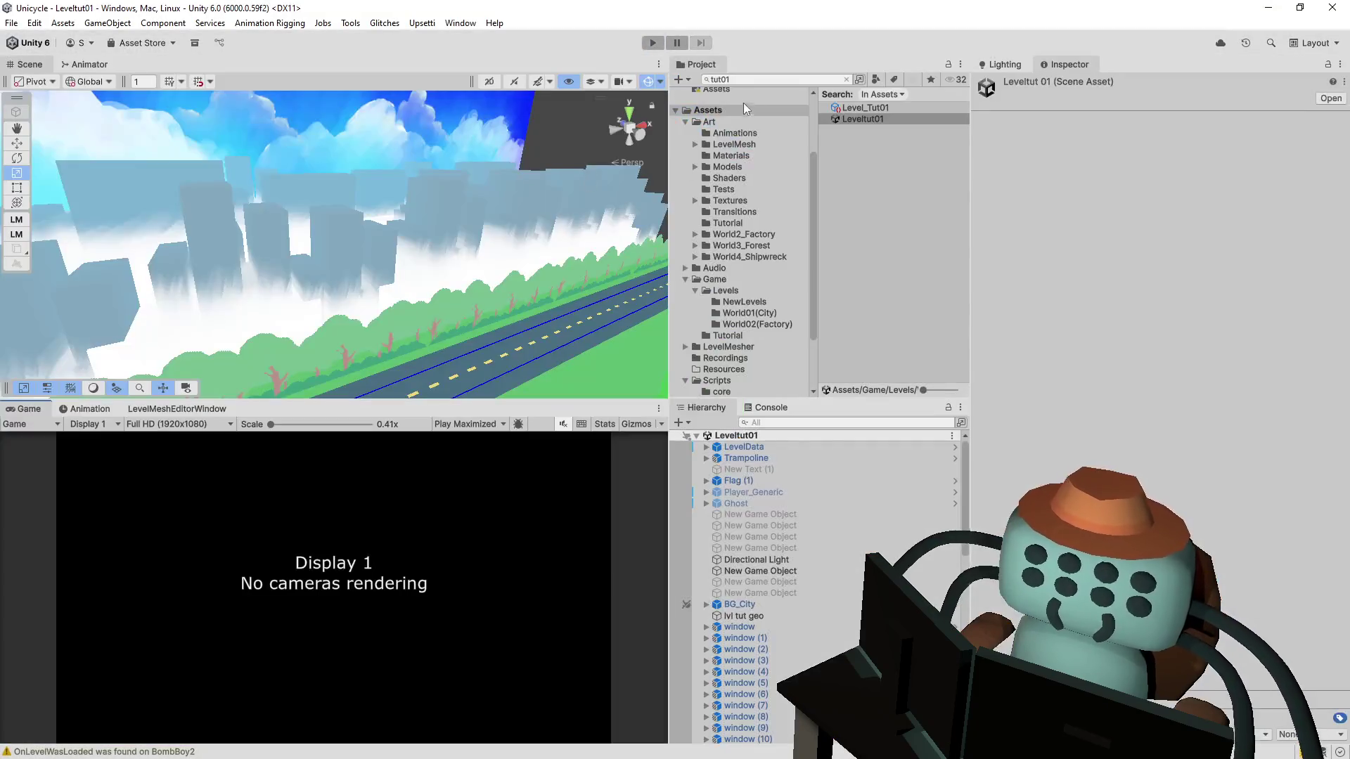
# Step: Search the Project window for 'memanager' and open the GameManager prefab in Prefab Mode
pyautogui.write('gamemanager')
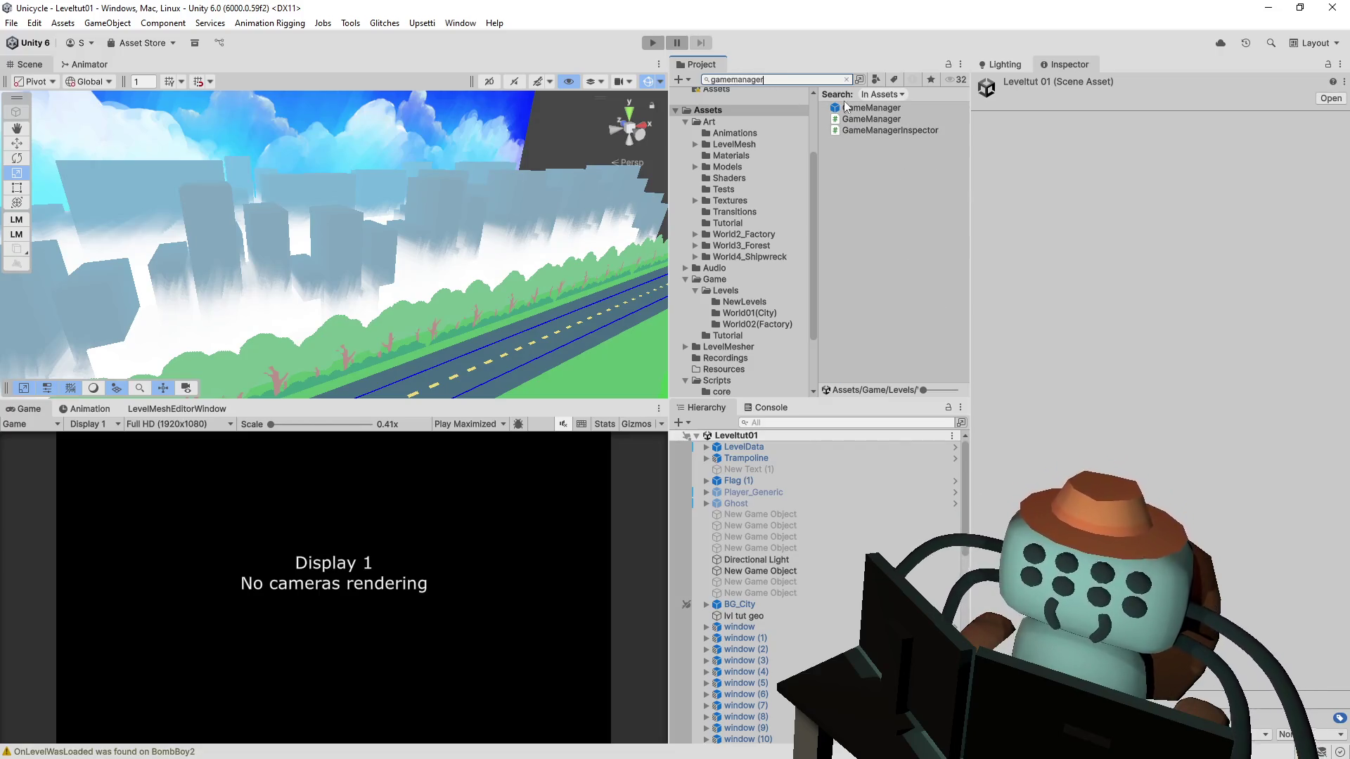
pyautogui.click(846, 108)
pyautogui.doubleClick(846, 108)
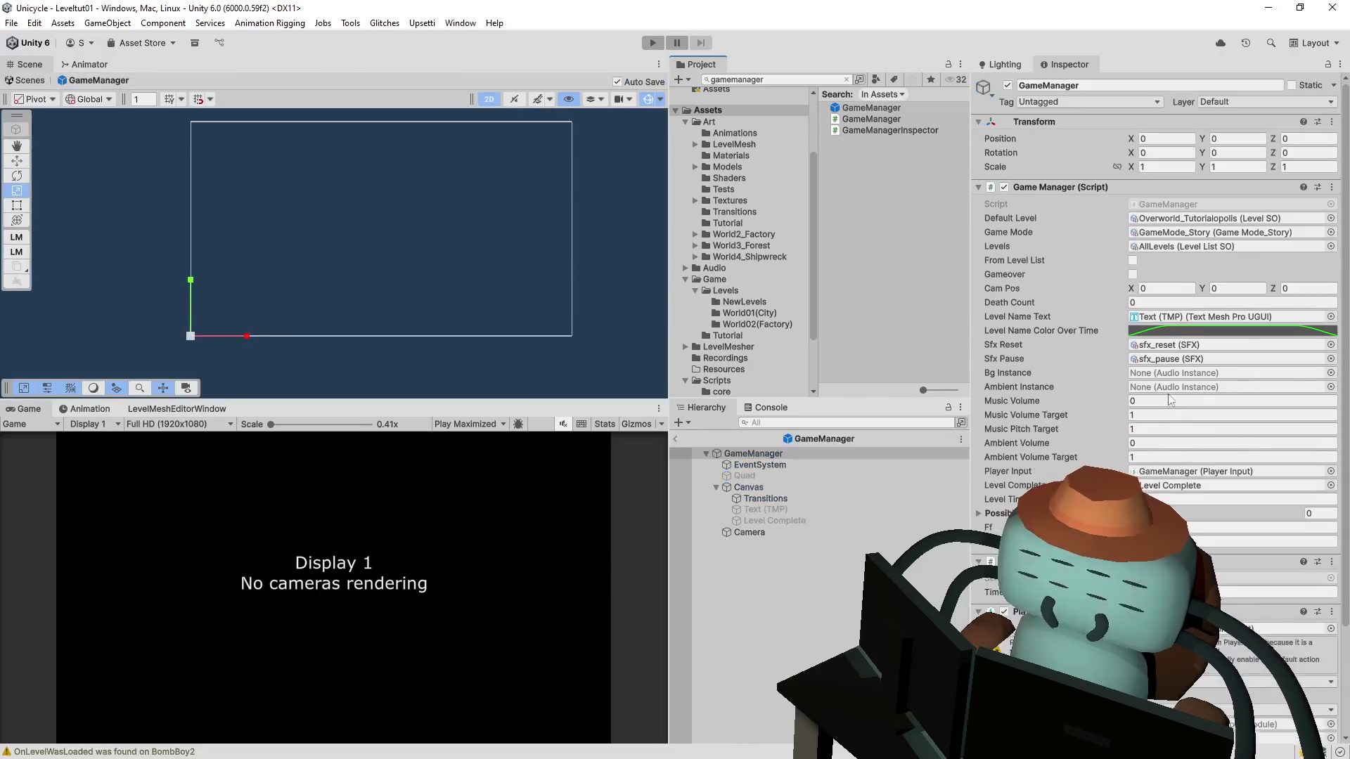
pyautogui.scroll(-3, 1061, 394)
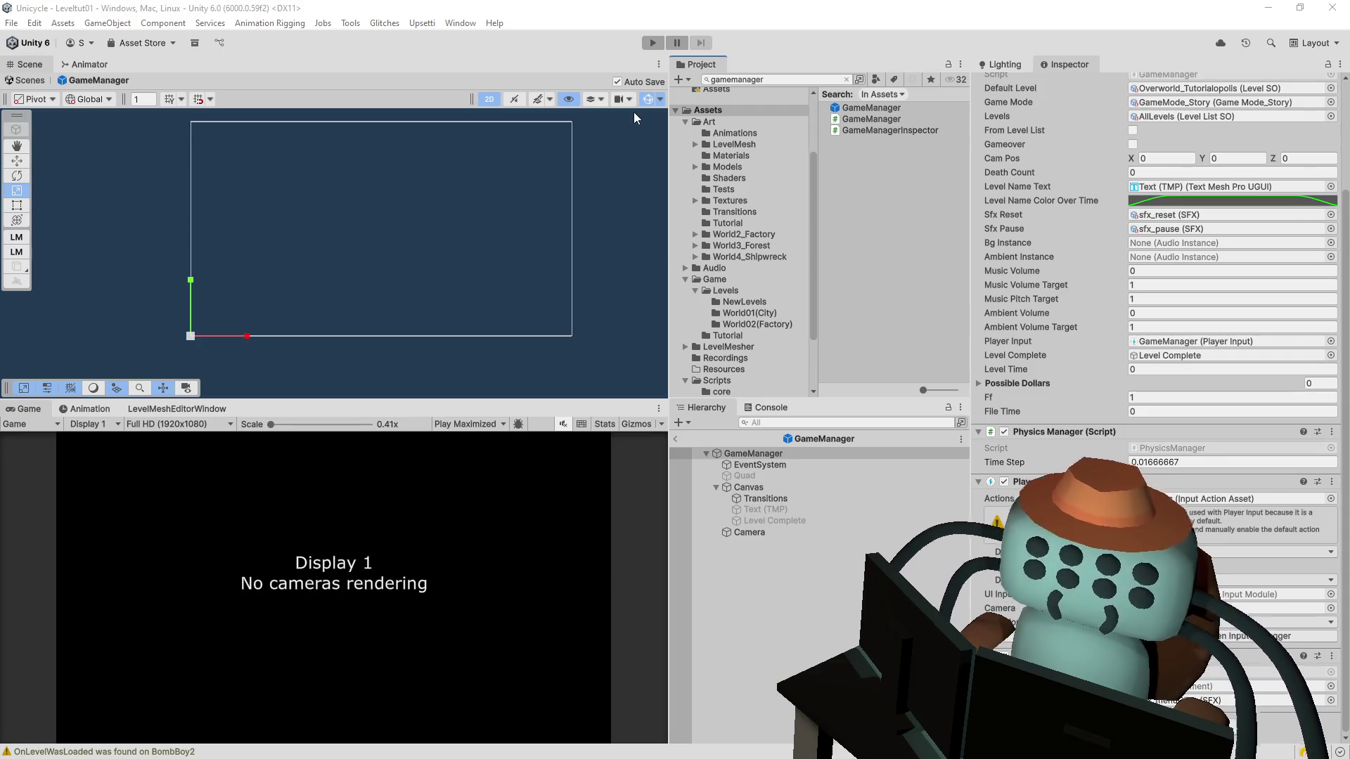
# Step: Select Canvas > Transitions to view its CamMat_Nothing image and Transition Manager materials
pyautogui.click(779, 499)
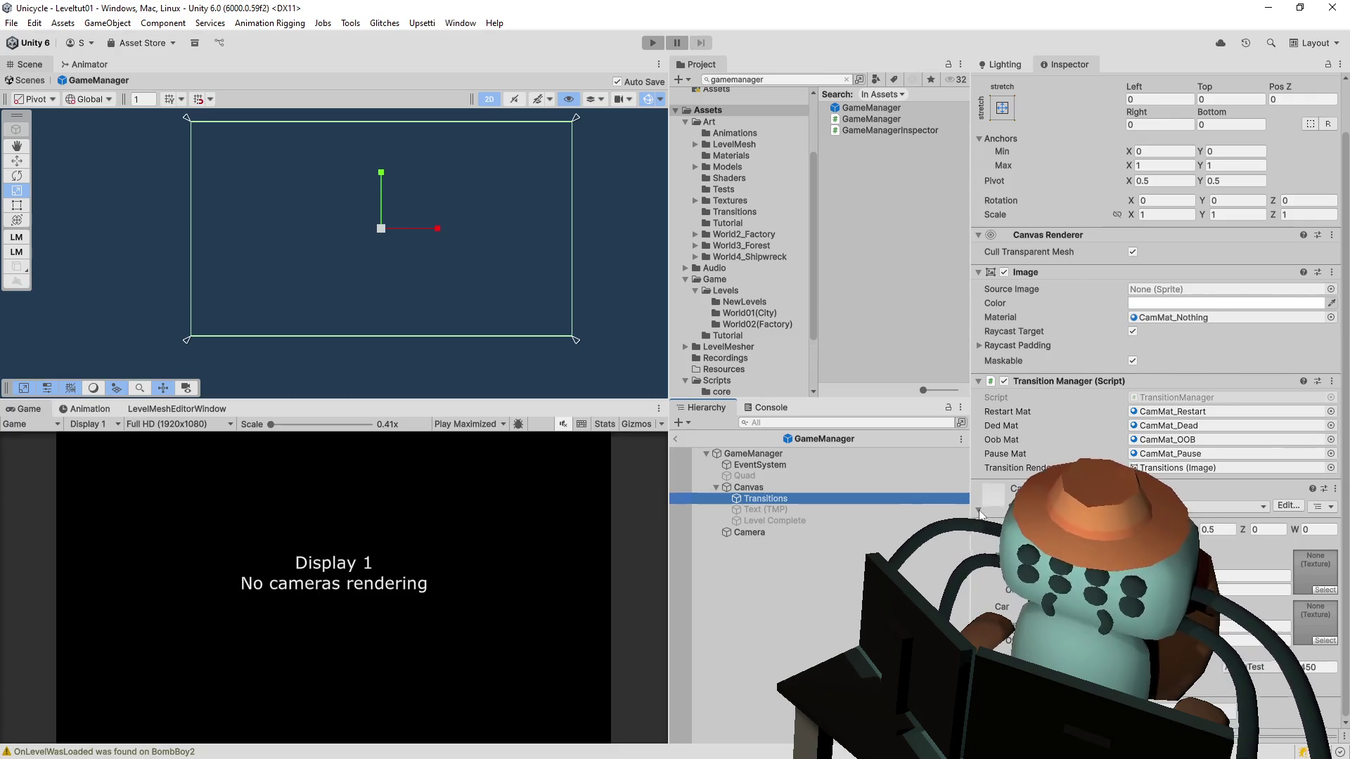
pyautogui.scroll(2, 1076, 336)
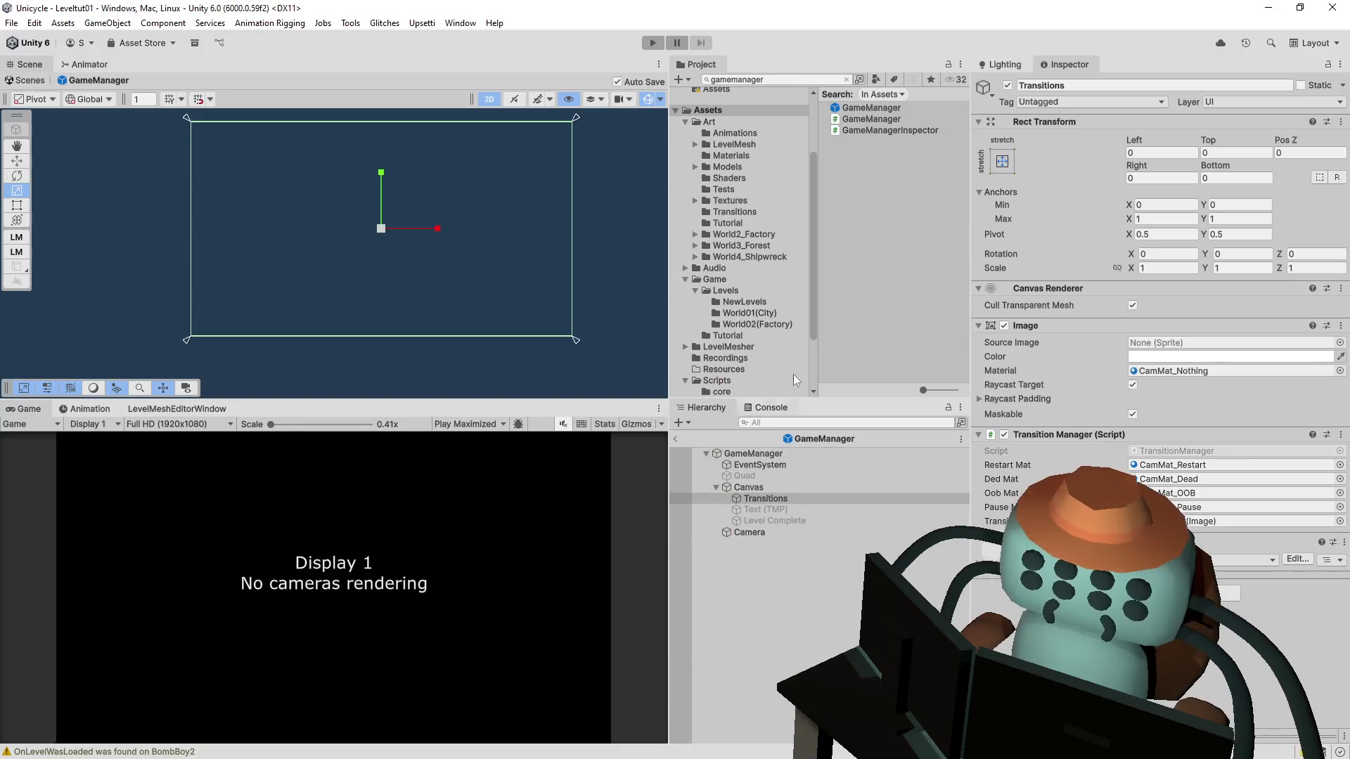
pyautogui.click(802, 81)
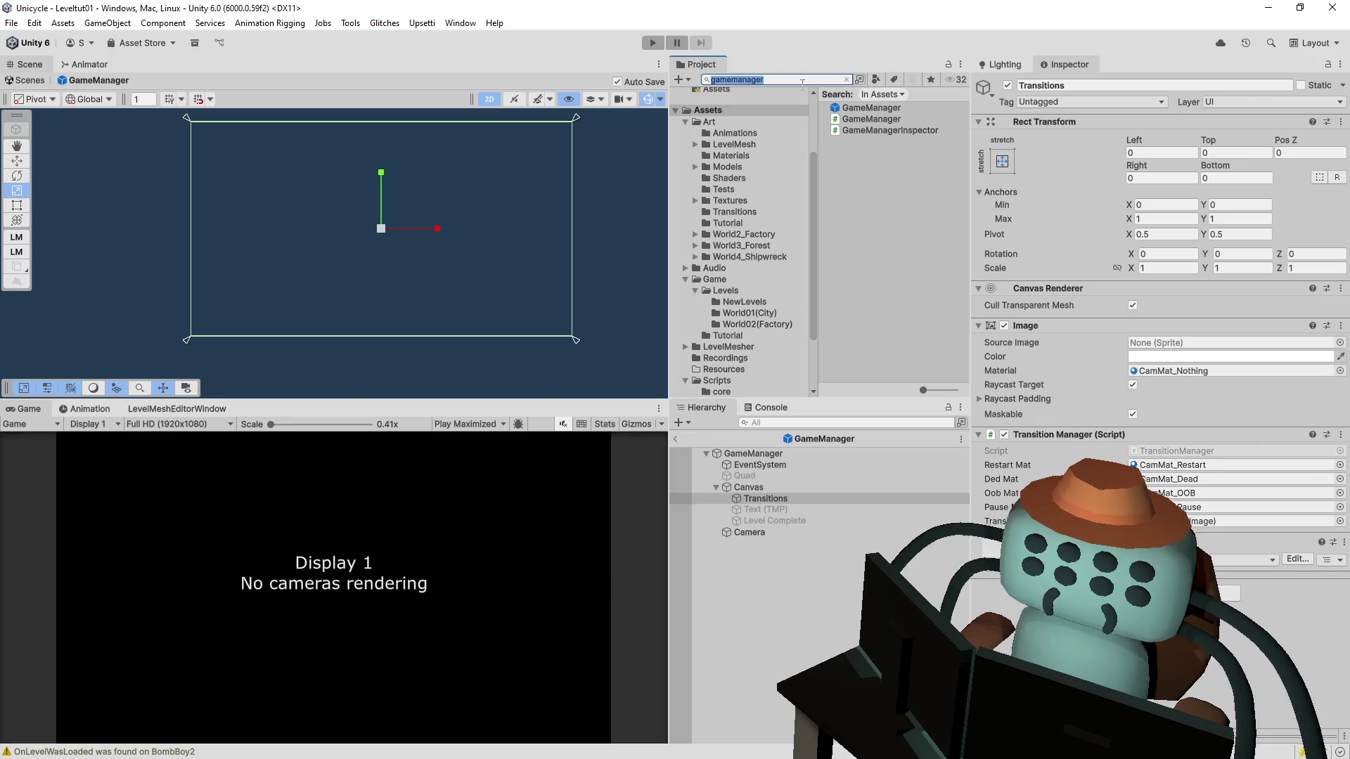
pyautogui.click(558, 74)
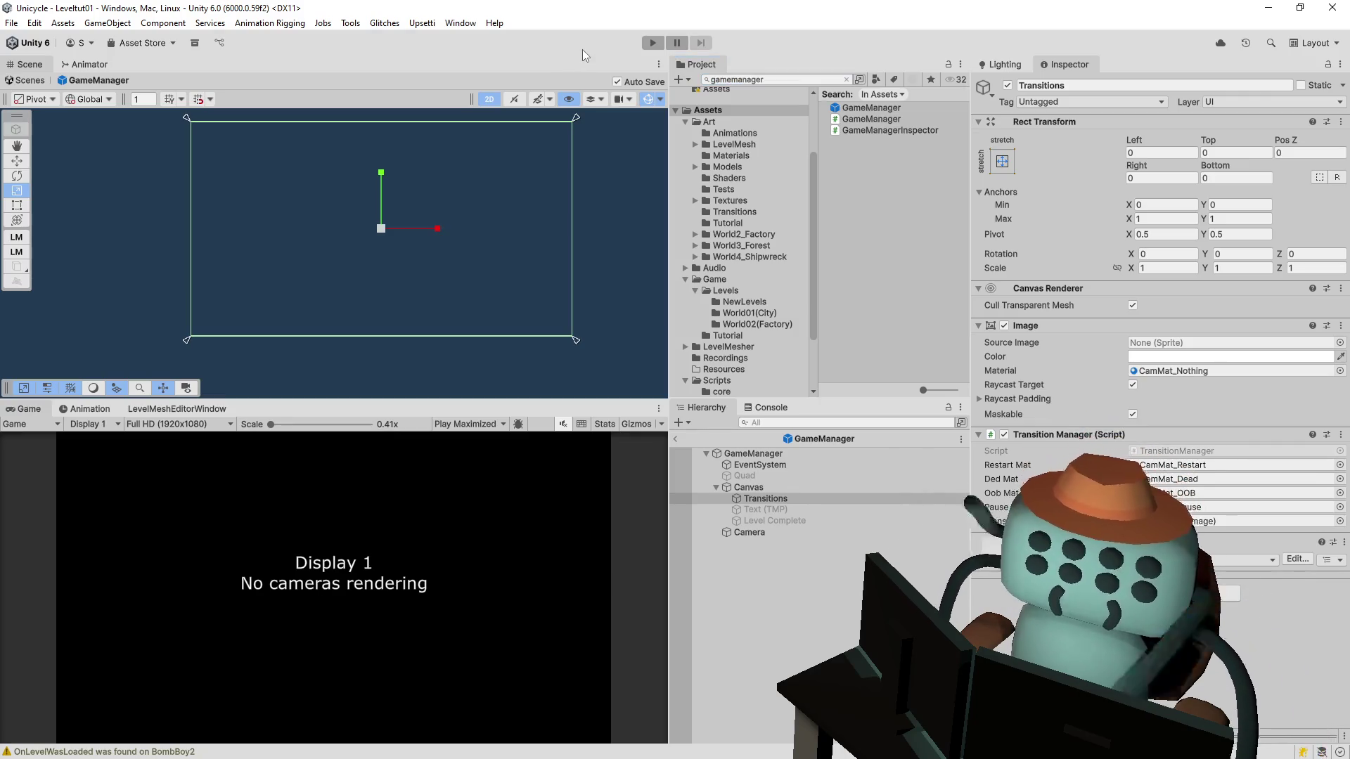